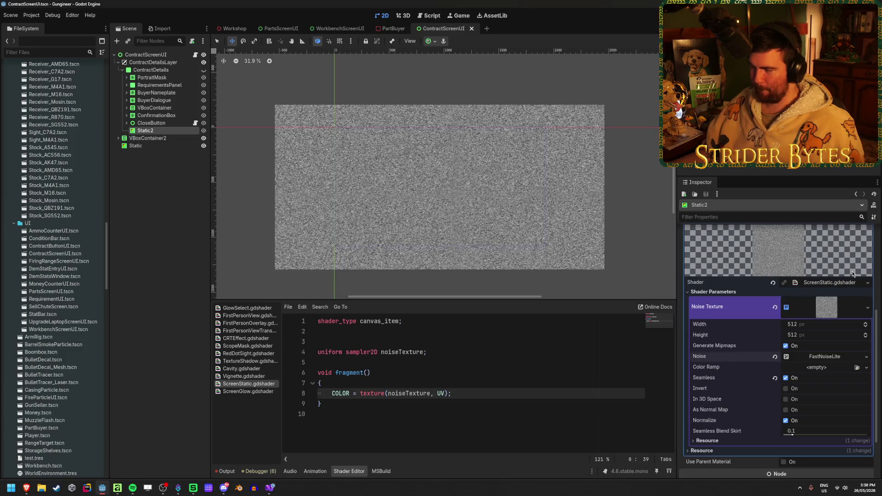
Raise the noise texture height to 1486, discarding a Seamless Blend Skirt change
click(434, 353)
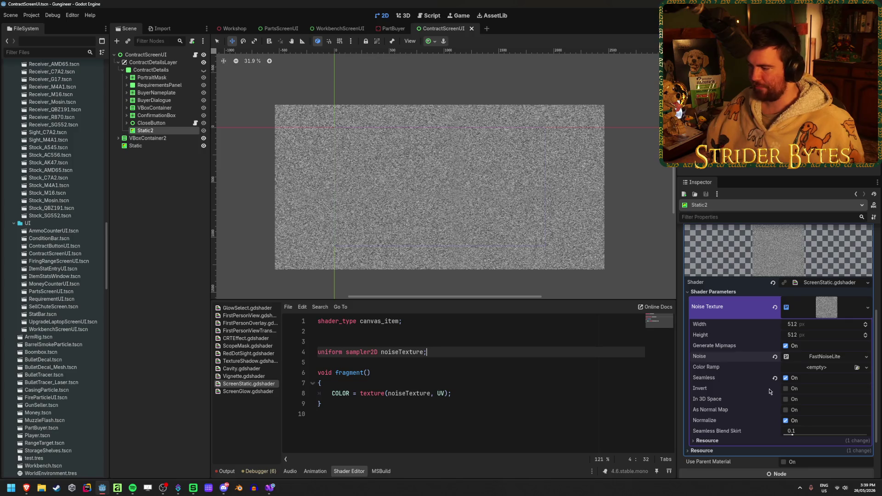
mouse_move(791, 434)
mouse_down()
mouse_move(823, 439)
mouse_move(776, 436)
mouse_up()
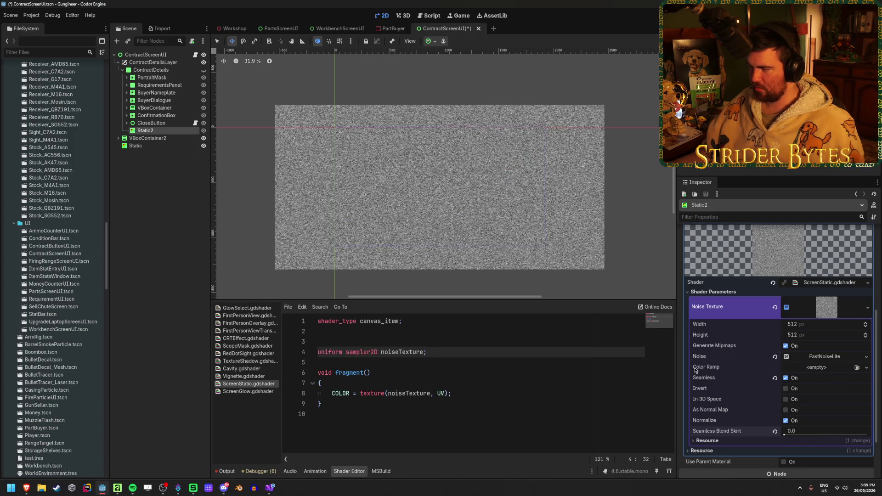
key(ctrl+z)
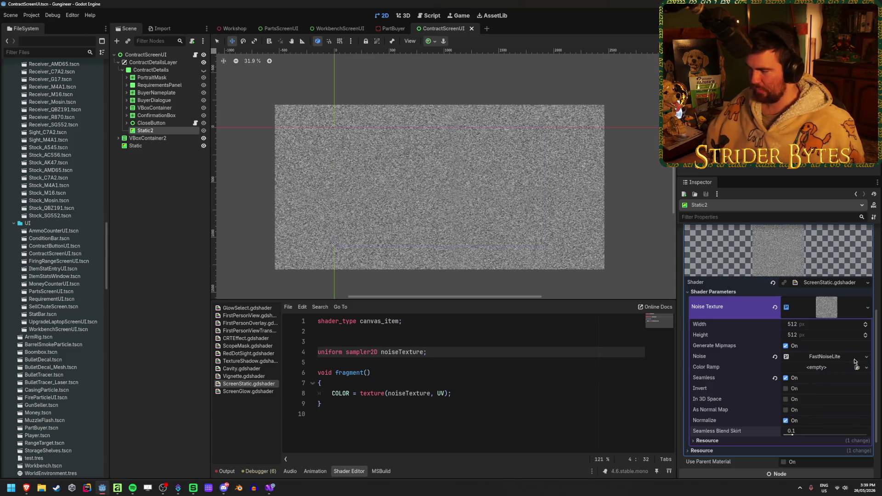
mouse_move(802, 335)
mouse_down()
mouse_move(859, 335)
mouse_move(804, 339)
mouse_up()
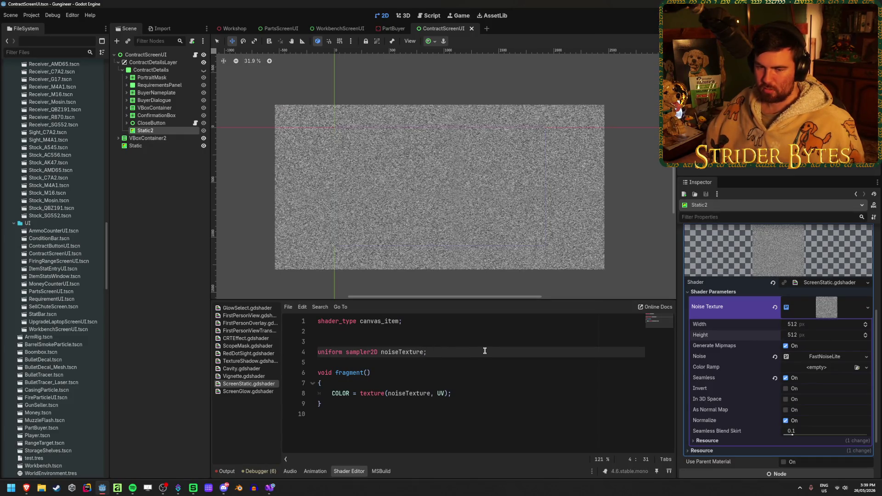
Add the repeat_enable hint to the noiseTexture uniform on line 4
text(: hint_repea)
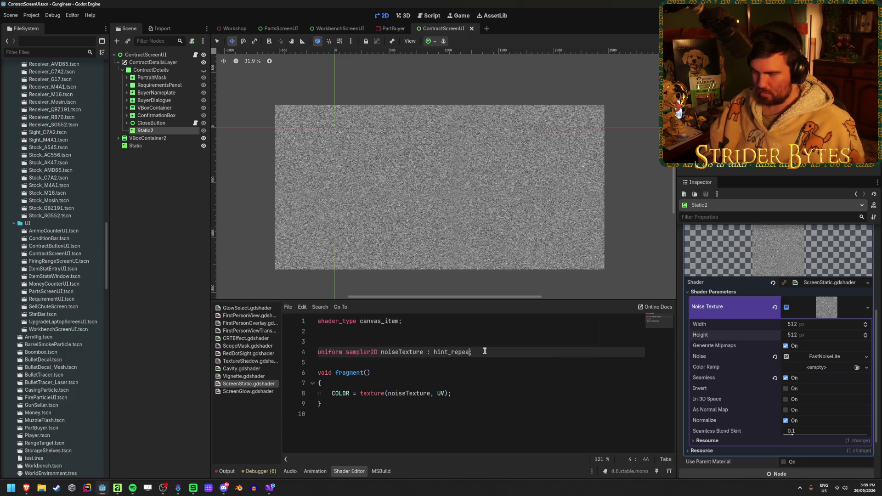
key(BackSpace)
key(BackSpace)
key(BackSpace)
text(repe)
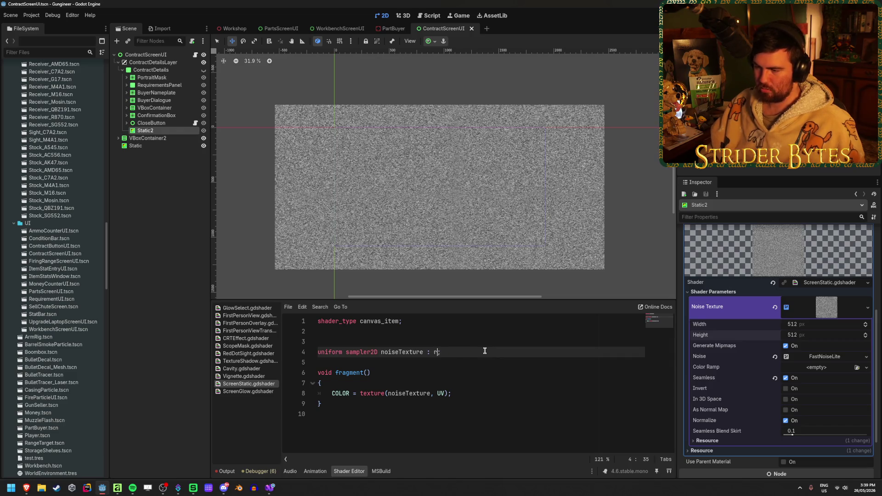
key(Down)
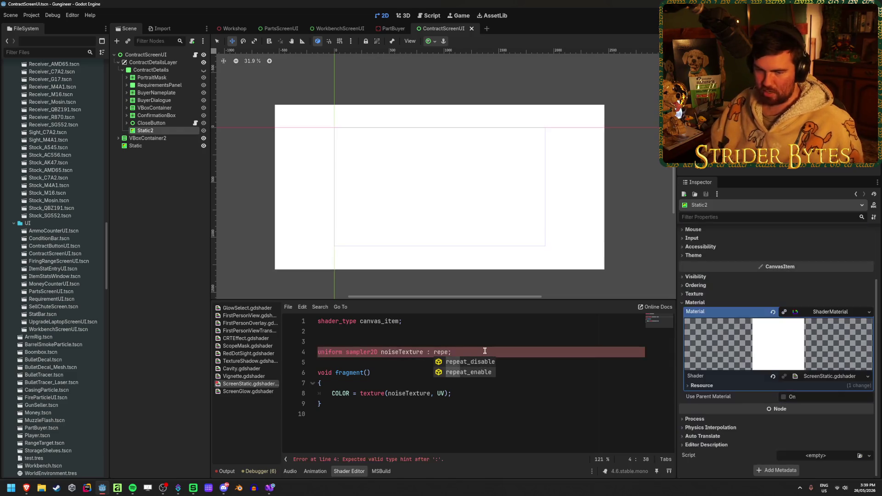
key(Return)
click(485, 351)
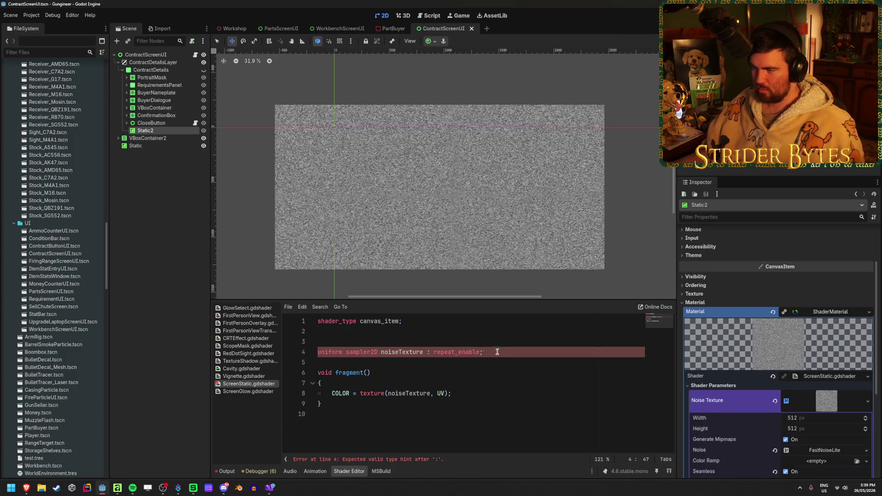
Try multiplying the COLOR line by cos(TIME), then undo it
click(450, 393)
text(* cos(TIME)
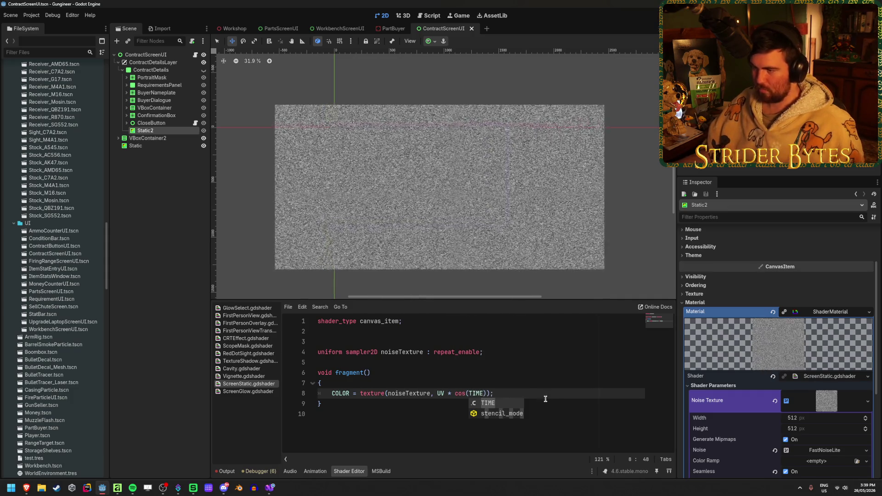
click(546, 396)
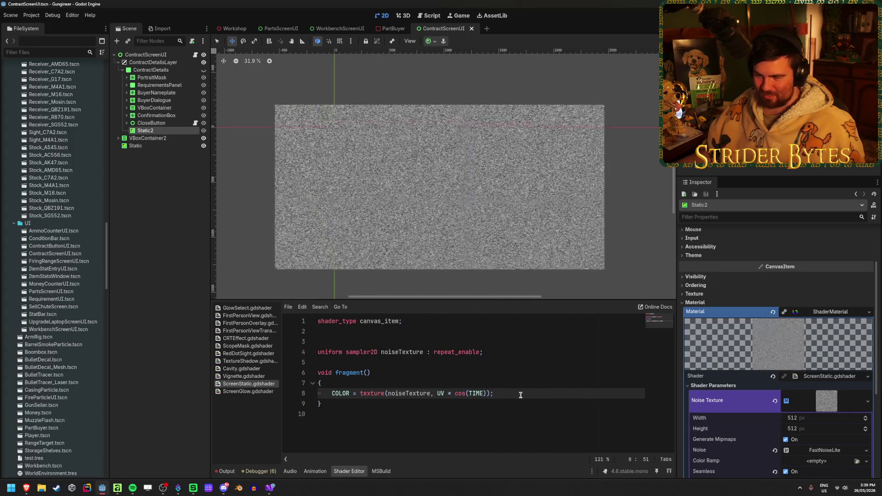
key(ctrl+z)
key(ctrl+z)
key(ctrl+y)
Try adding + cos(TIME) to the COLOR expression on line 8
click(517, 395)
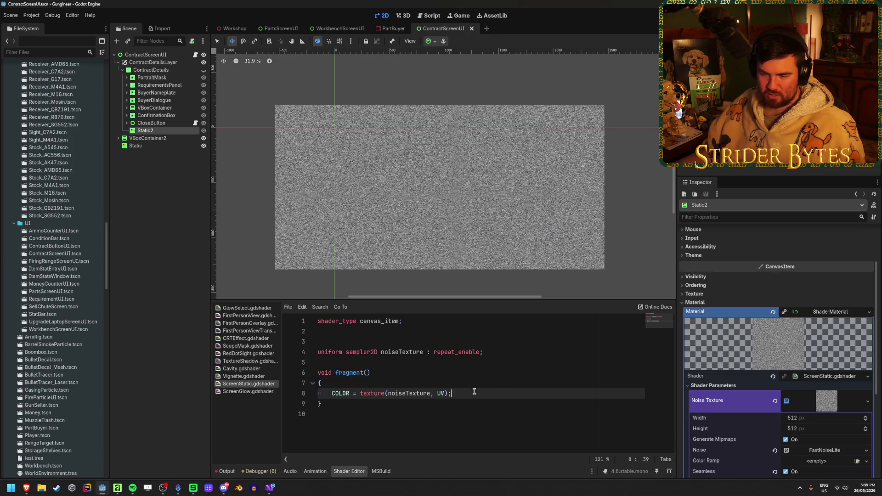
key(Left)
text(+ cos(TIME)
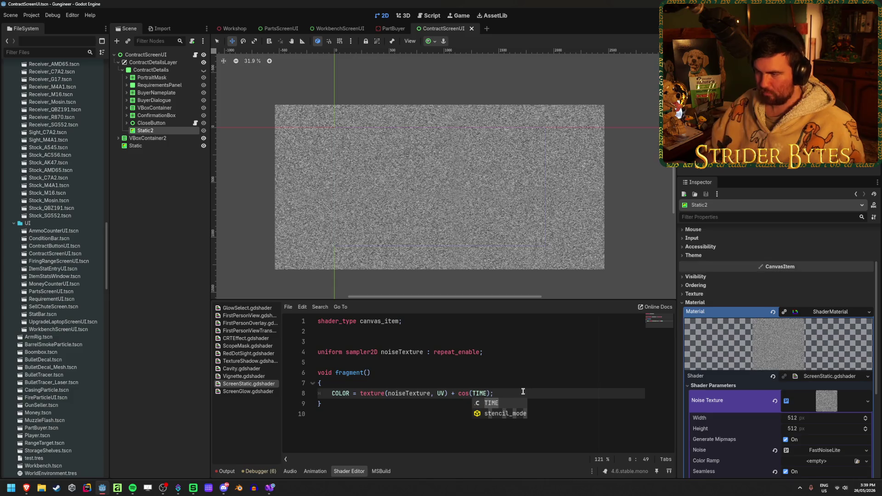
click(573, 392)
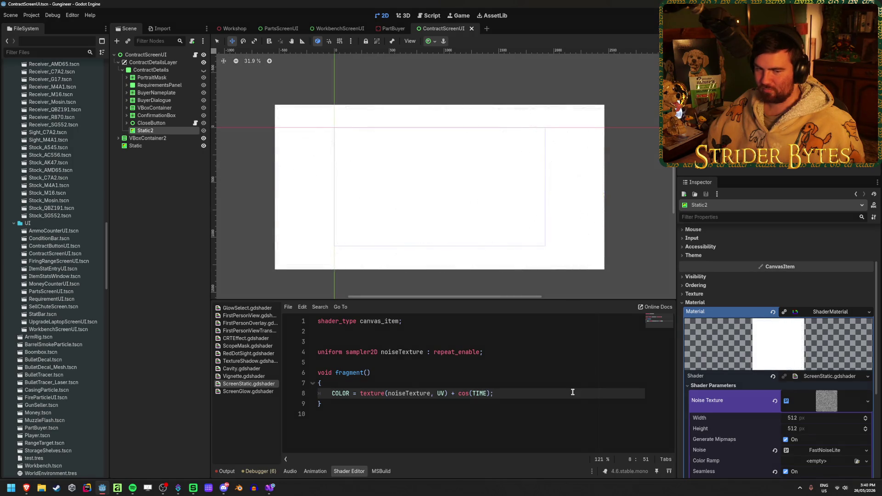
Try a .xy swizzle on the texture call, then remove it and undo the cos(TIME) edits
click(448, 394)
text(.xy)
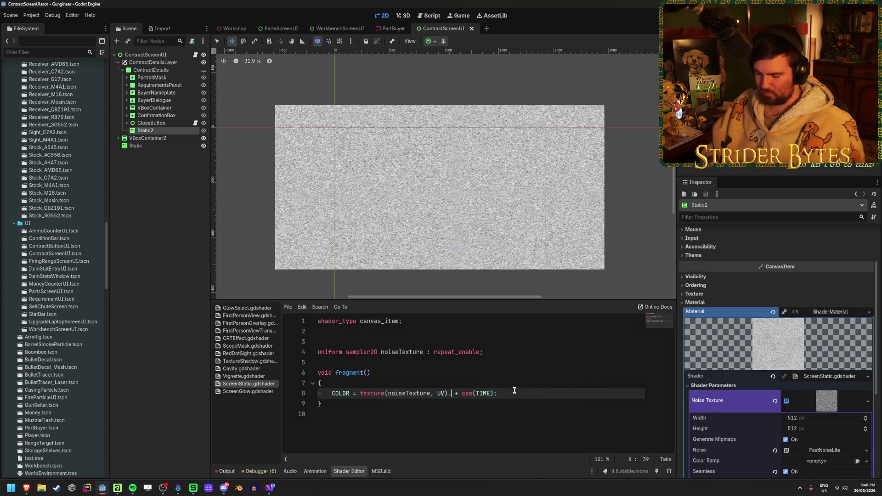
click(526, 394)
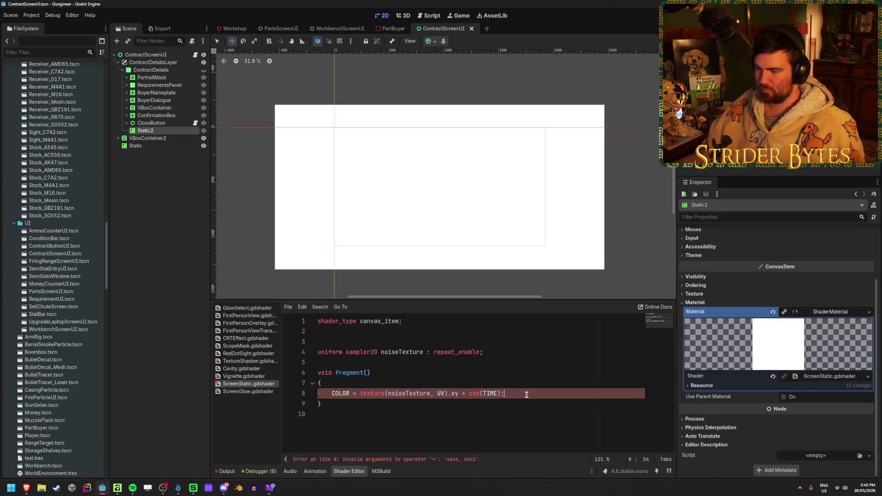
key(Left)
key(Left)
key(Left)
key(BackSpace)
key(BackSpace)
key(BackSpace)
click(530, 393)
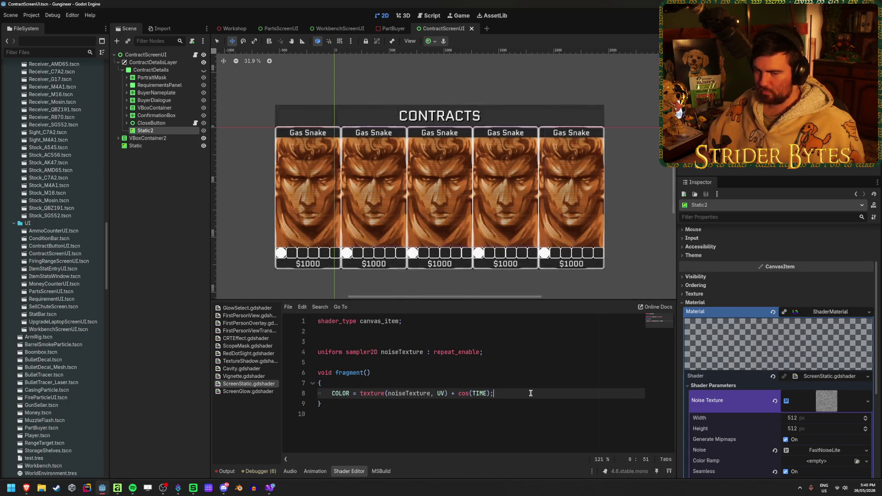
key(ctrl+z)
key(ctrl+z)
key(ctrl+y)
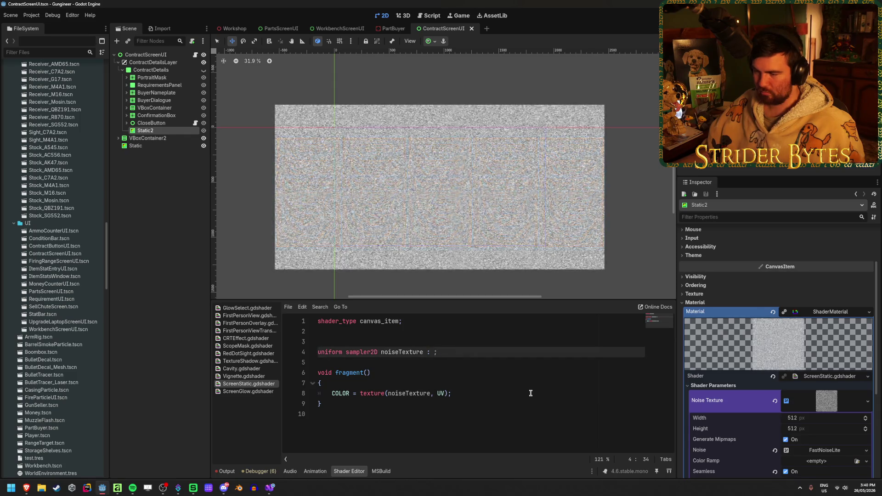
text(repeat_enable)
Place the caret on line 8 just after UV in the texture call
click(471, 396)
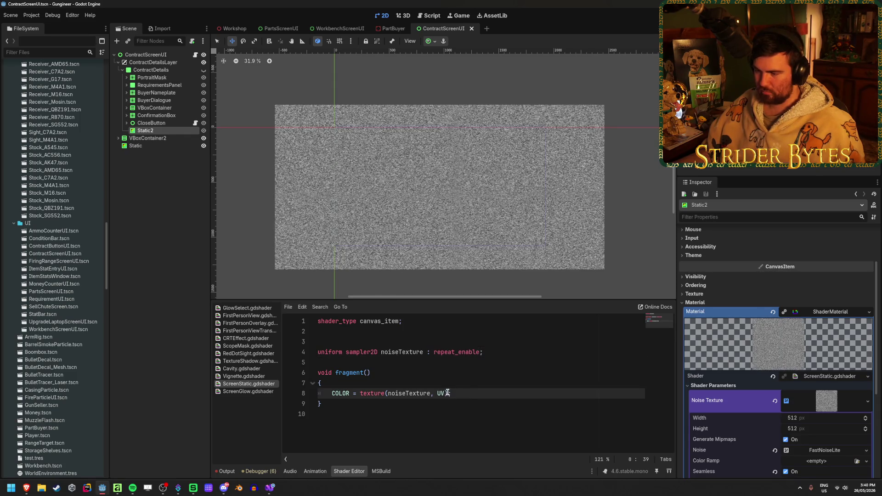
key(Left)
key(Left)
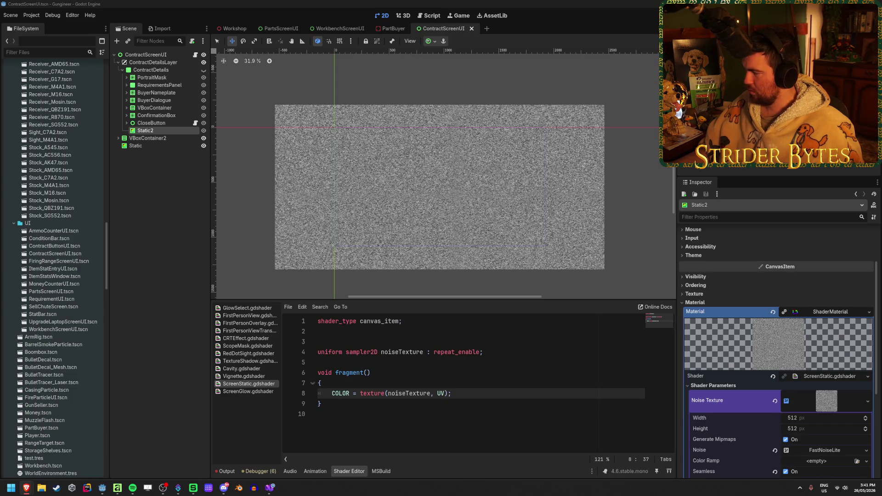
Save the scene and delete the empty line 3 from the shader
key(ctrl+s)
click(389, 337)
key(BackSpace)
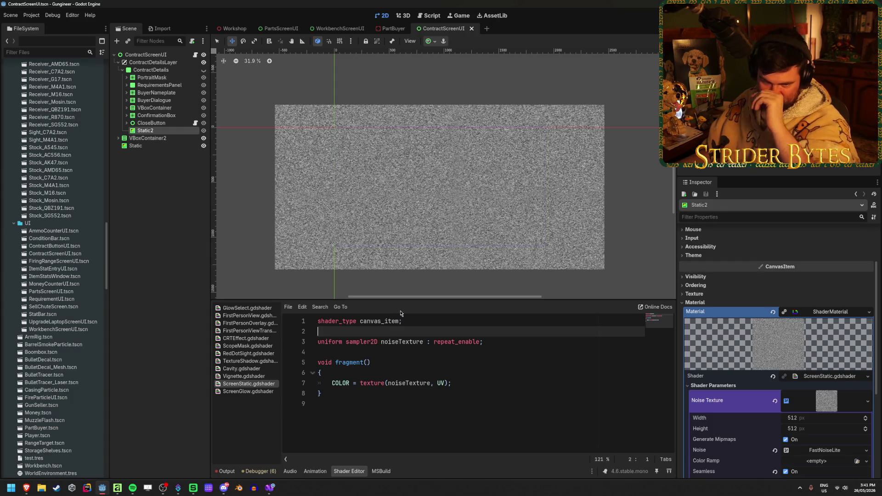
click(488, 342)
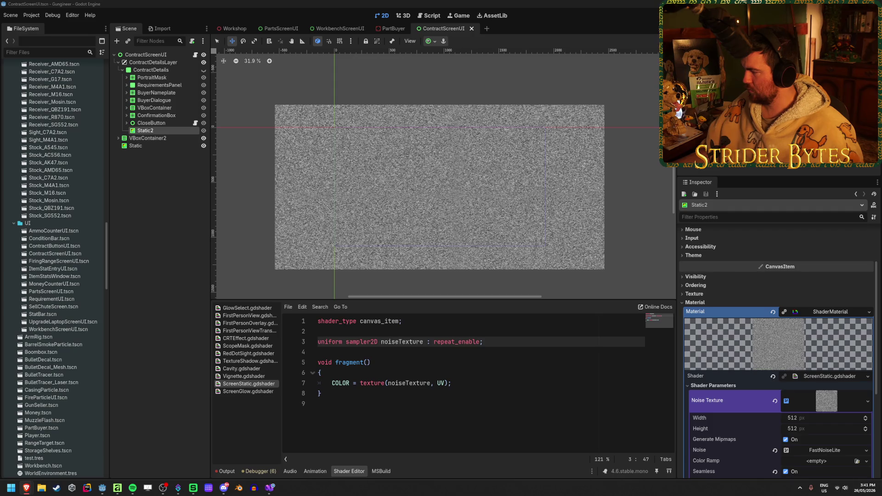
Try replacing UV with SCREEN_UV, revert to UV, and save the scene
double_click(440, 383)
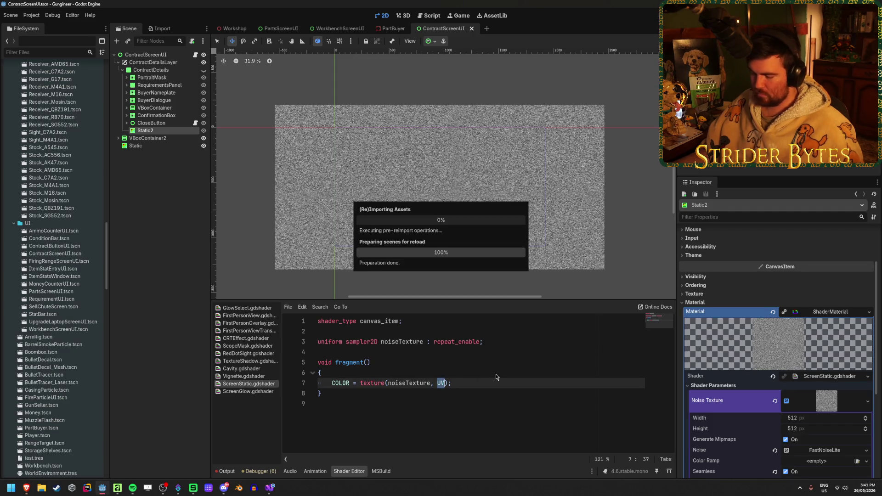
text(SCREEN)
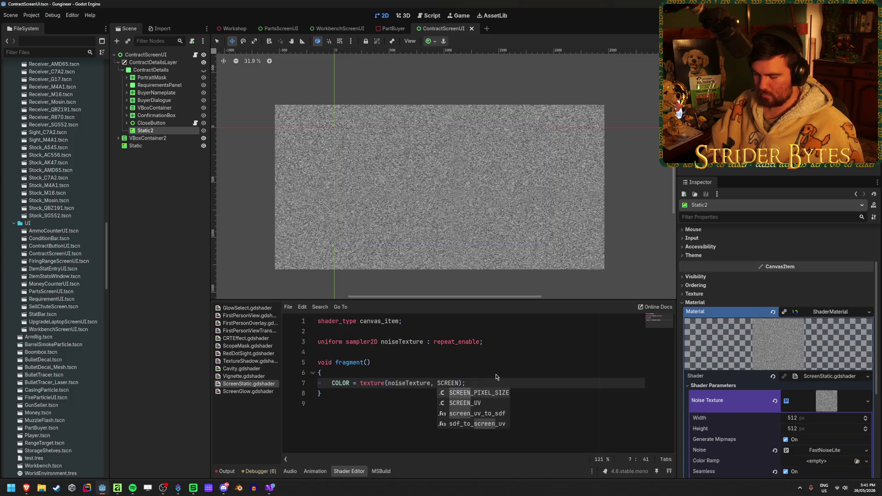
text(_UV)
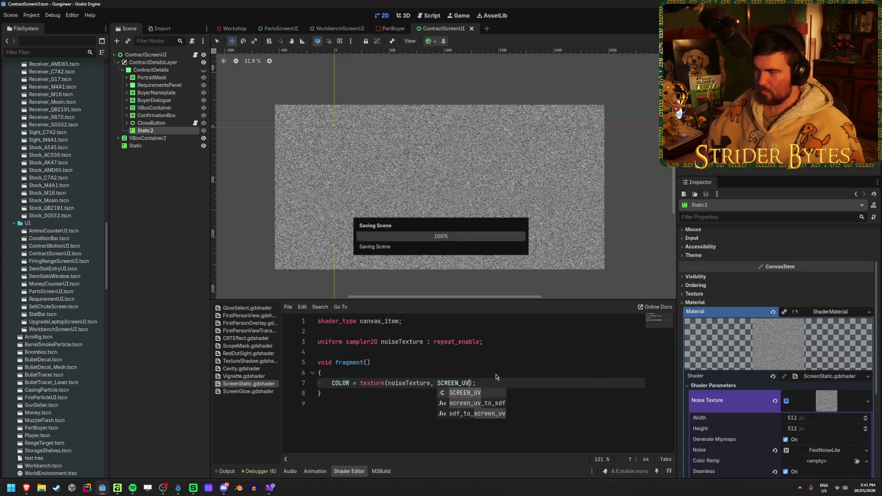
key(ctrl+z)
key(ctrl+s)
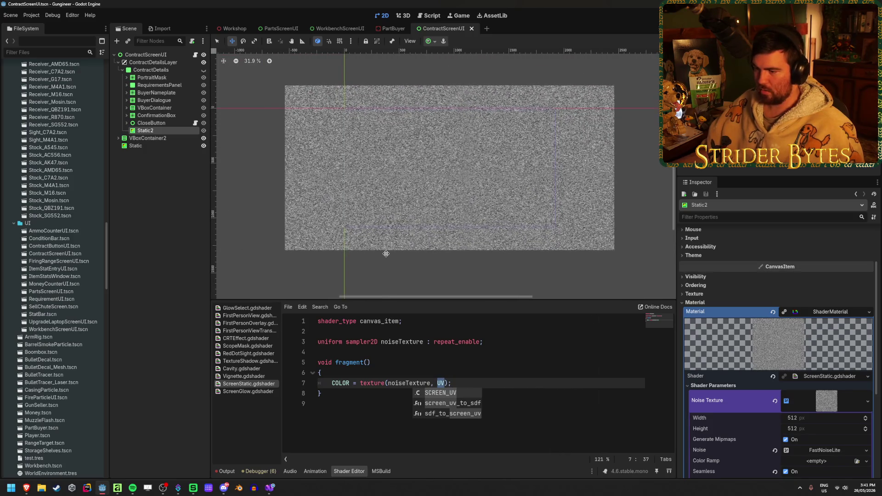
click(493, 393)
click(466, 383)
key(Left)
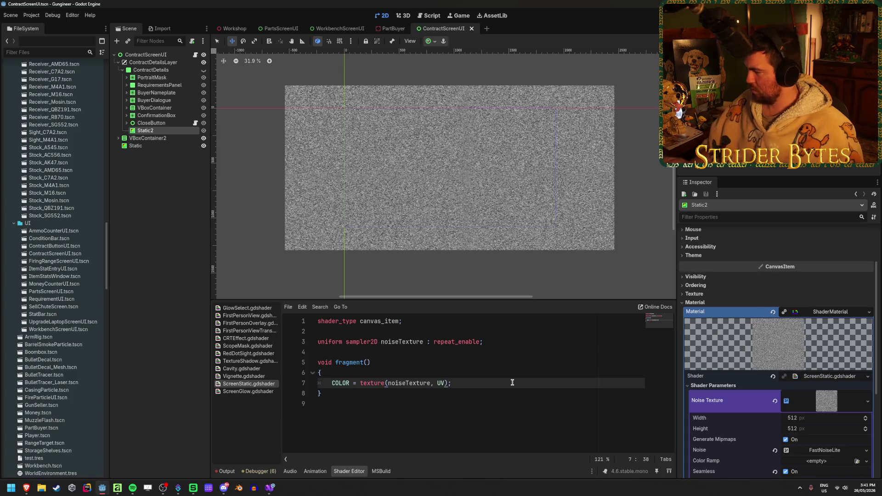
Switch from Godot to the browser showing the Godot Shaders Static Overlay Shader page
key(alt+Tab)
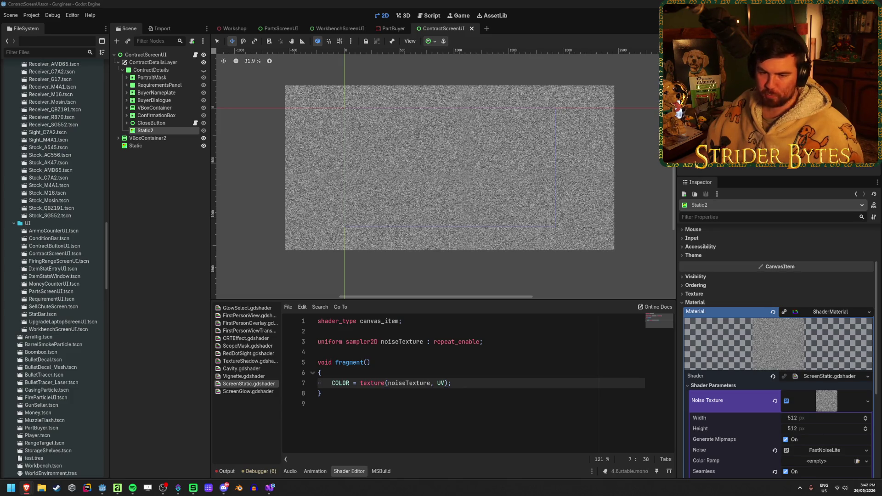
key(alt+Tab)
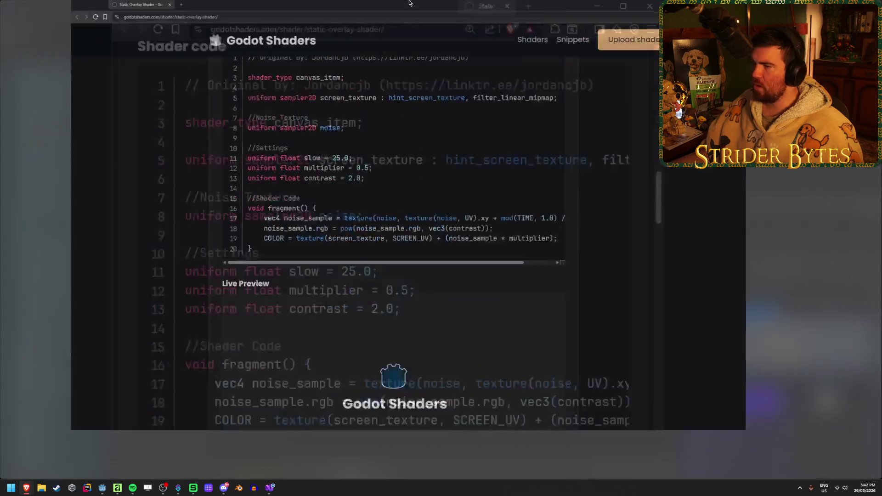
Select the noise_sample line and its mod(TIME, 1.0) / slow UV offset in the shader code
scroll(527, 203, down, 4)
scroll(582, 201, up, 6)
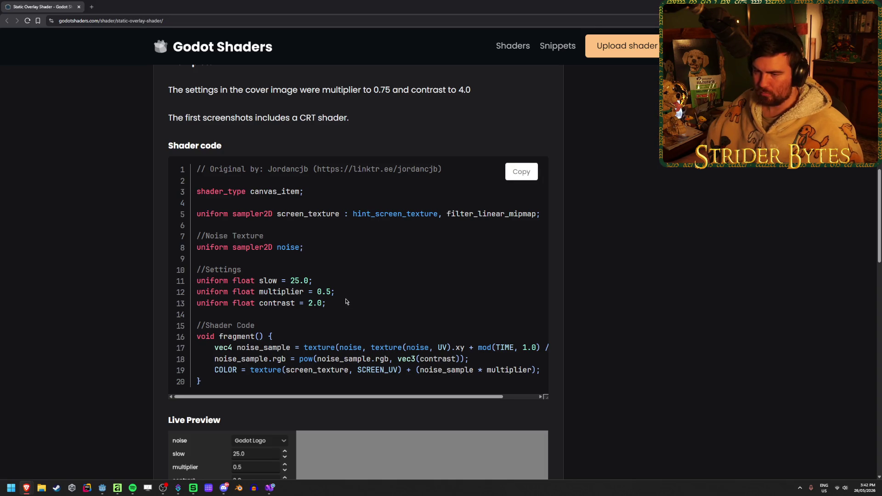
scroll(333, 338, down, 1)
drag(363, 362, 398, 358)
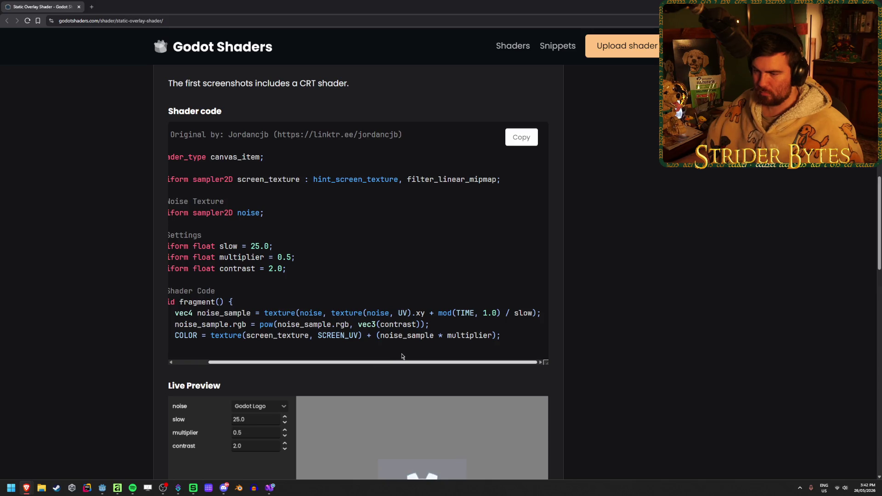
drag(259, 313, 362, 313)
click(361, 313)
drag(499, 313, 257, 312)
click(260, 313)
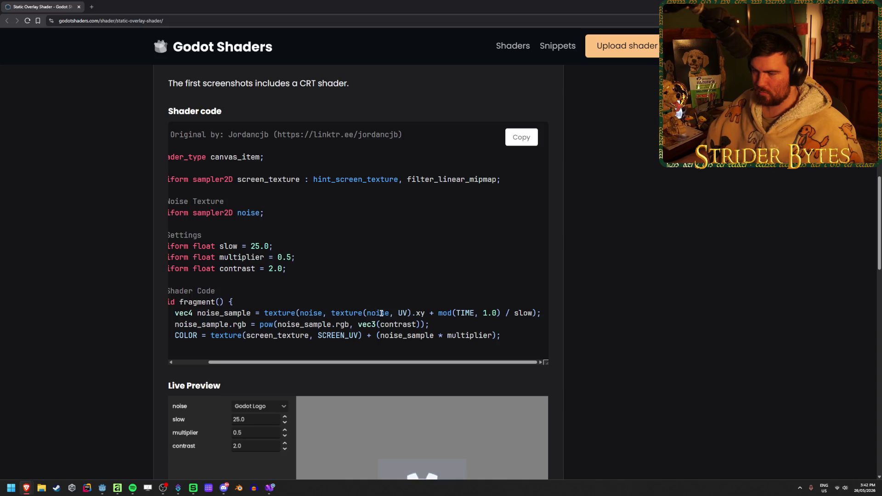
drag(291, 313, 434, 313)
click(446, 314)
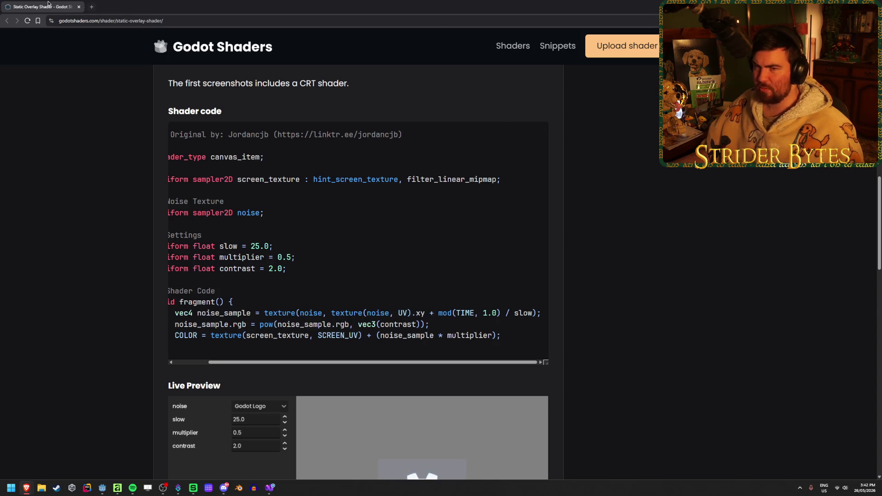
key(alt+Tab)
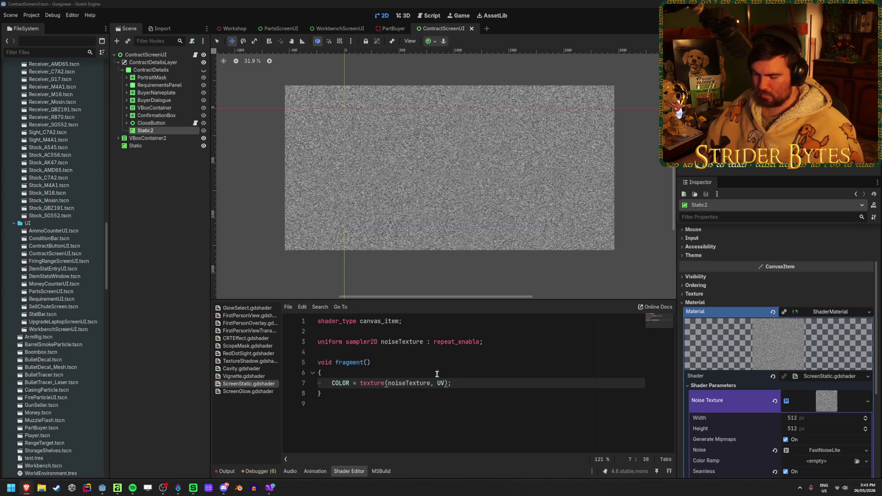
Paste the two noise_sample lines into fragment() and fix their indentation
key(ctrl+v)
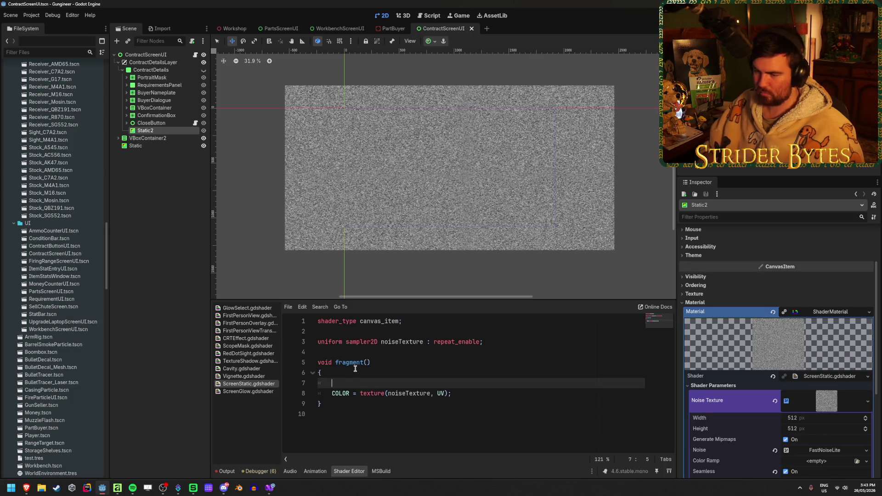
click(342, 382)
key(BackSpace)
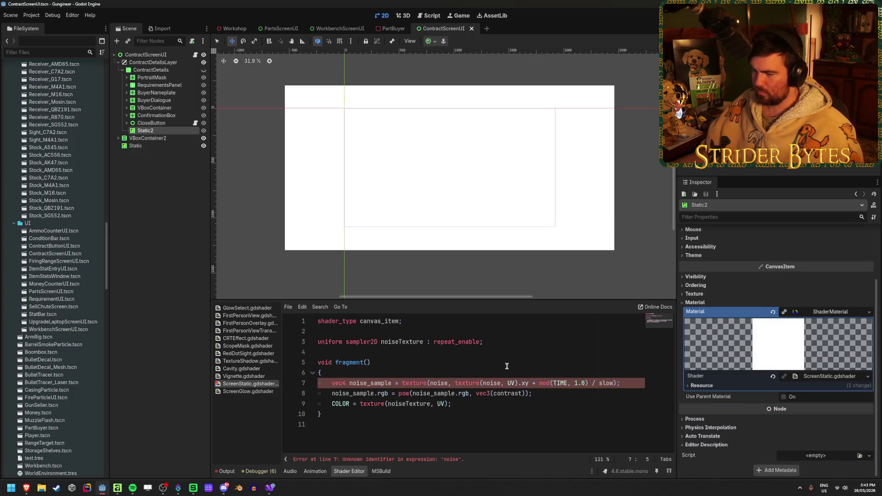
key(alt+Tab)
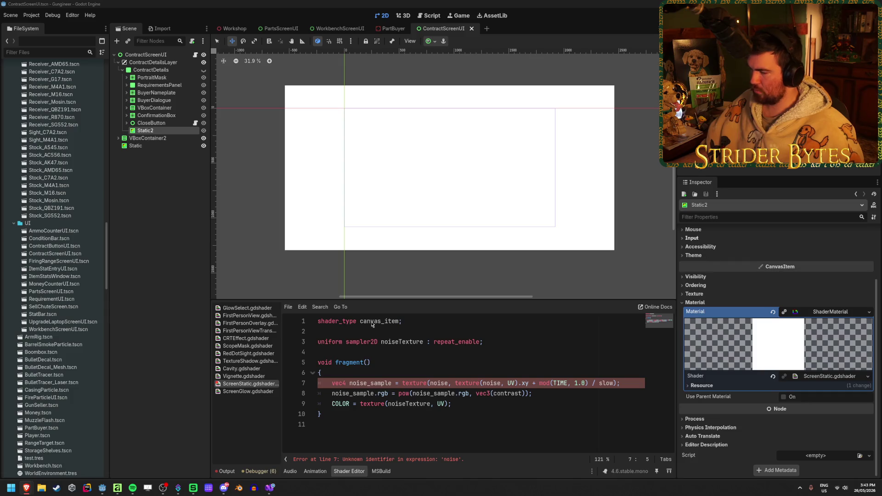
Paste the slow, multiplier and contrast uniforms below the noiseTexture uniform
click(500, 342)
key(Return)
key(Return)
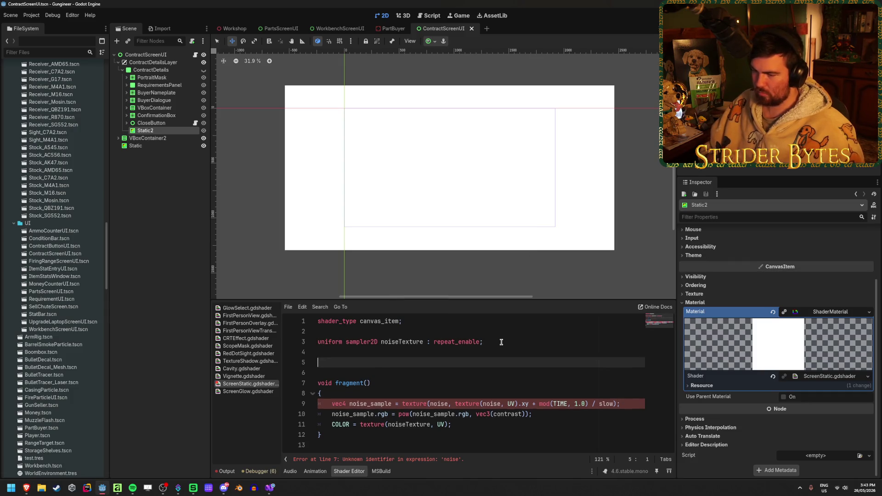
text(uniform float slow = 25.0; uniform float multiplier = 0.5; uniform float contrast = 2.0;)
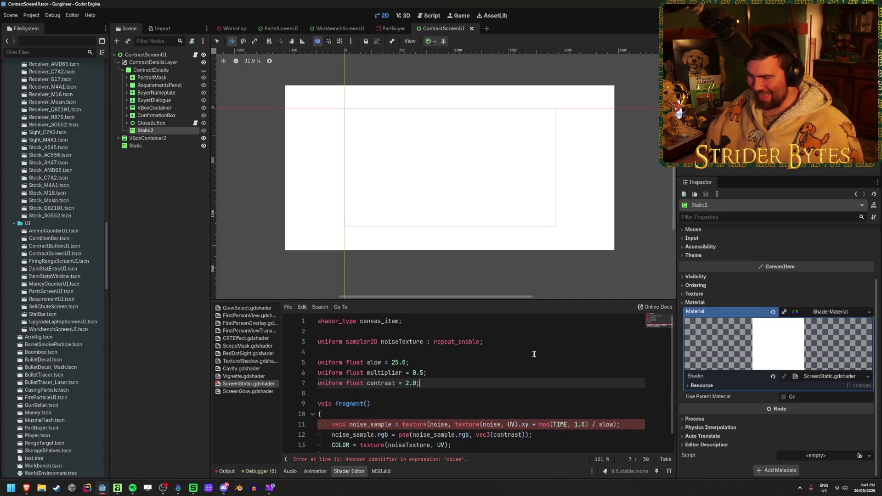
click(514, 375)
Replace both noise references on line 11 with noiseTexture so the shader compiles
double_click(402, 342)
key(ctrl+c)
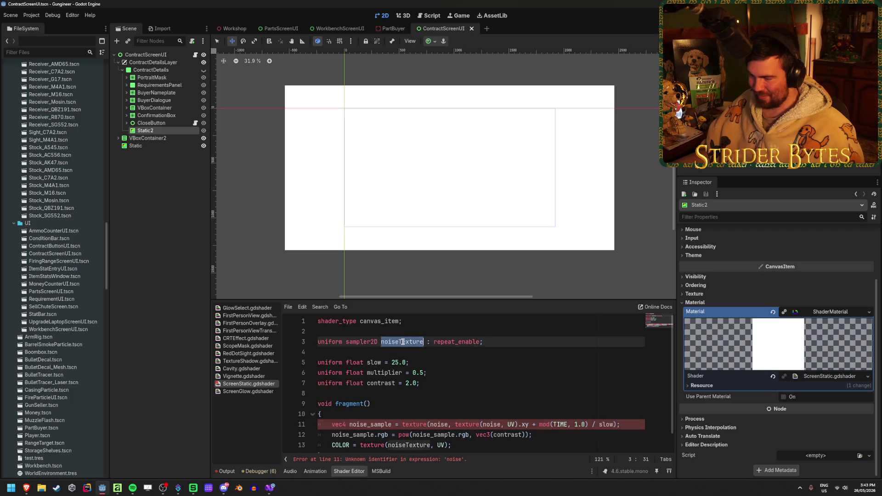
double_click(492, 424)
key(ctrl+v)
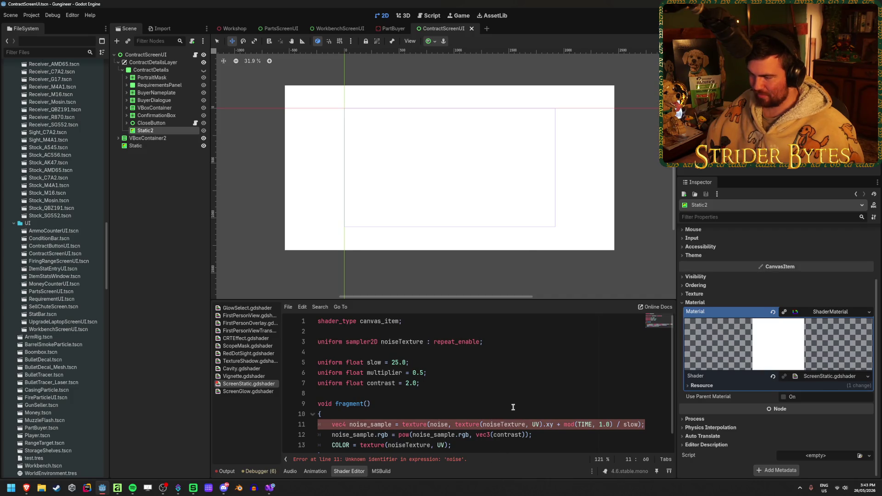
scroll(514, 403, down, 1)
click(469, 391)
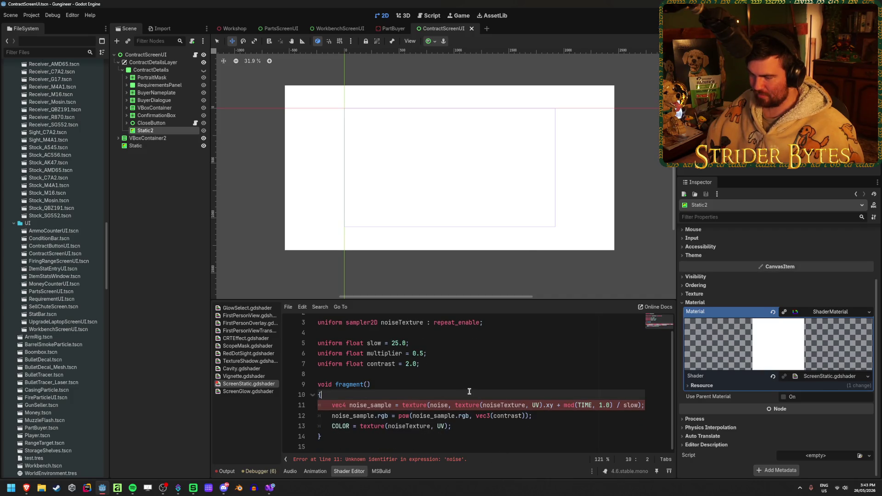
double_click(437, 406)
key(ctrl+v)
click(451, 385)
scroll(451, 386, up, 1)
scroll(450, 387, down, 1)
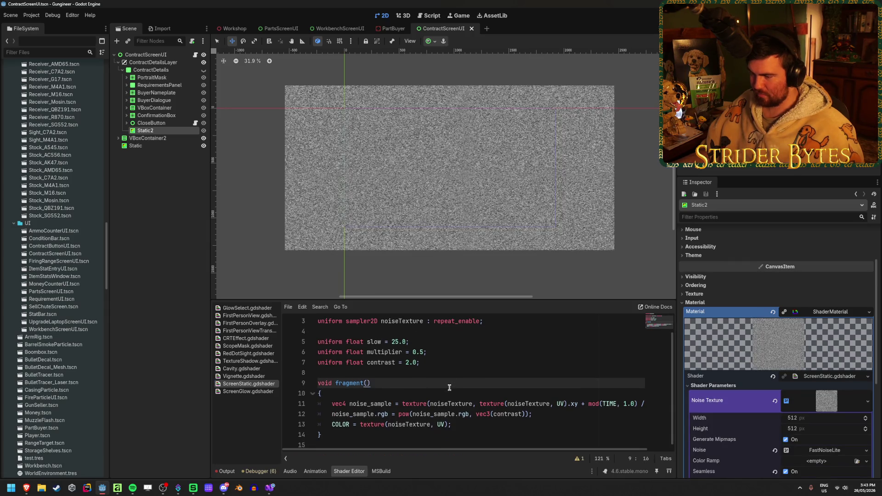
click(496, 421)
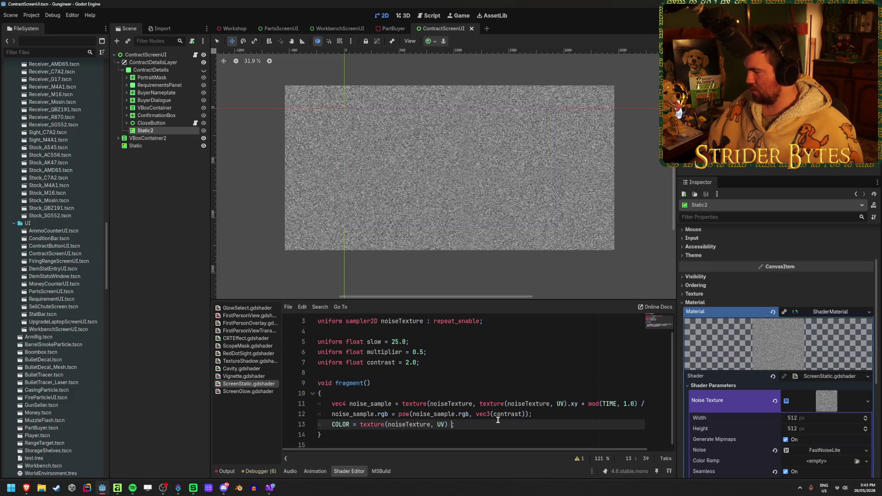
Append + (noise_sample * multiplier) to the COLOR line and save the shader
text(+(nois)
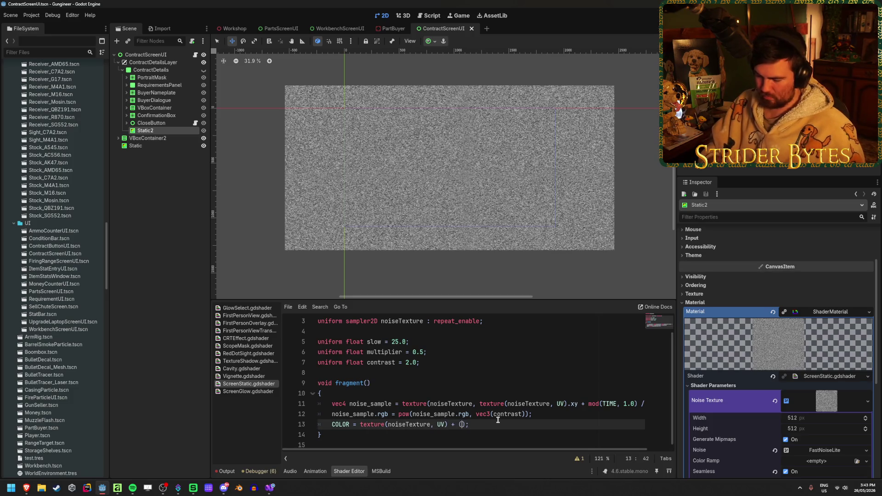
text(e_Sam)
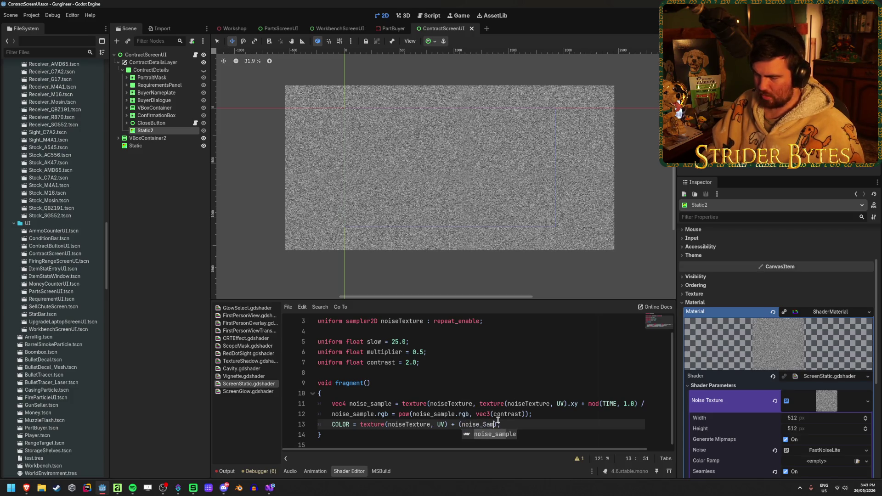
key(Return)
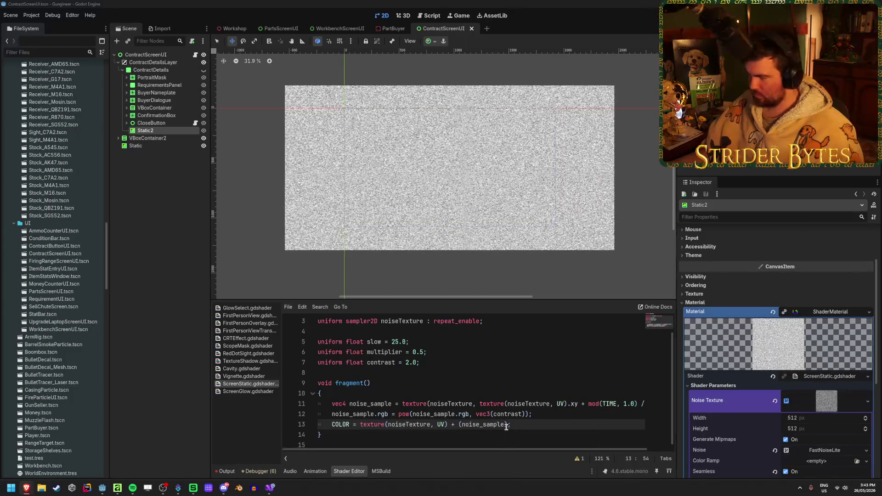
text(* multi)
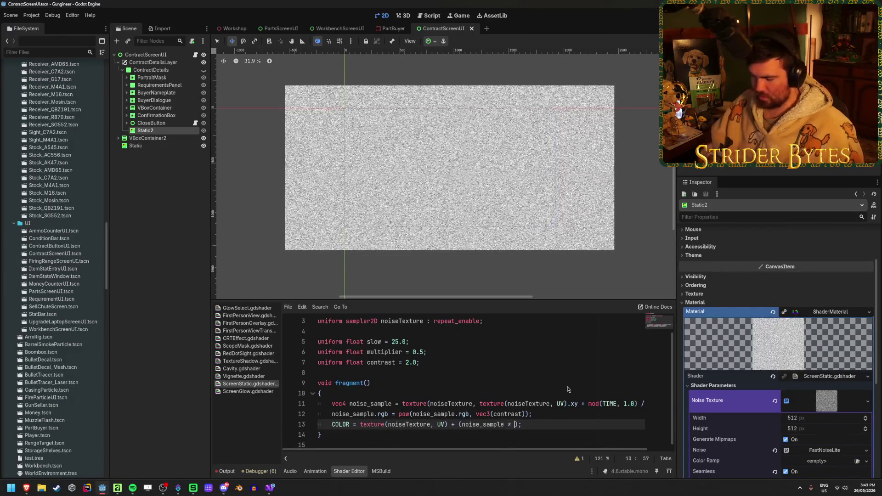
text(plie)
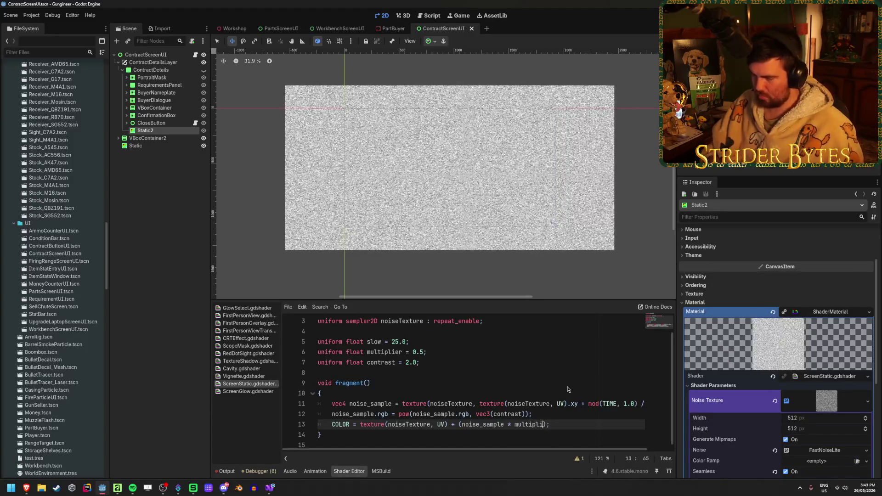
key(ctrl+s)
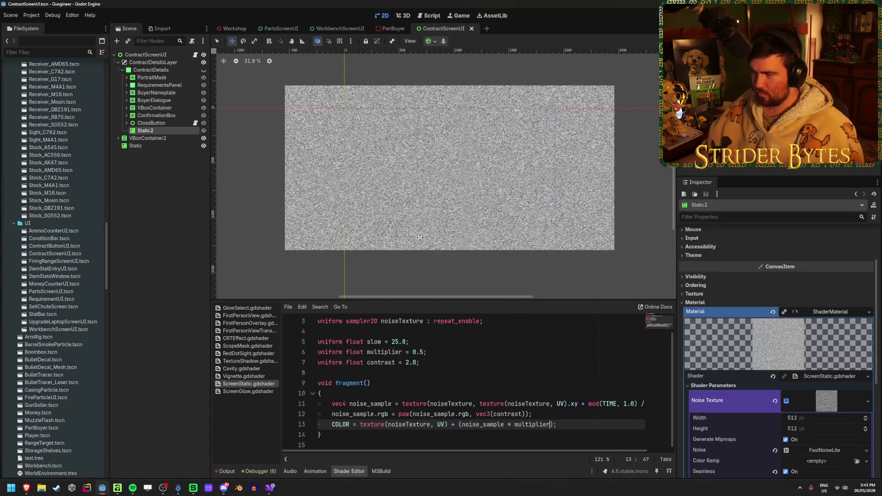
scroll(434, 192, up, 2)
scroll(434, 191, up, 4)
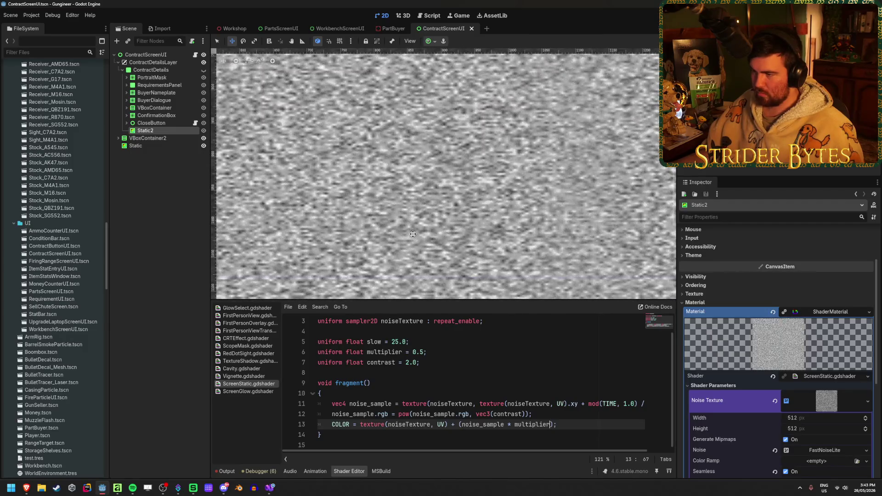
scroll(413, 234, up, 10)
scroll(413, 234, down, 2)
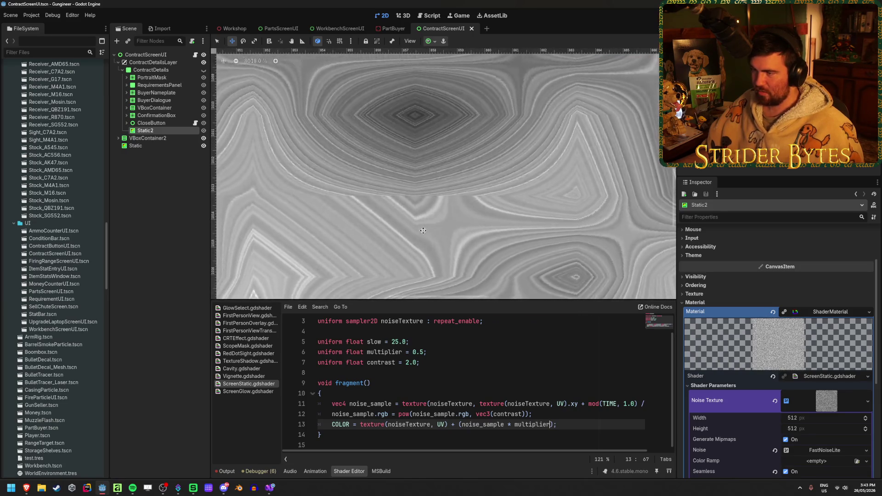
Frame the Static2 rect and lower the FastNoiseLite noise Frequency
key(f)
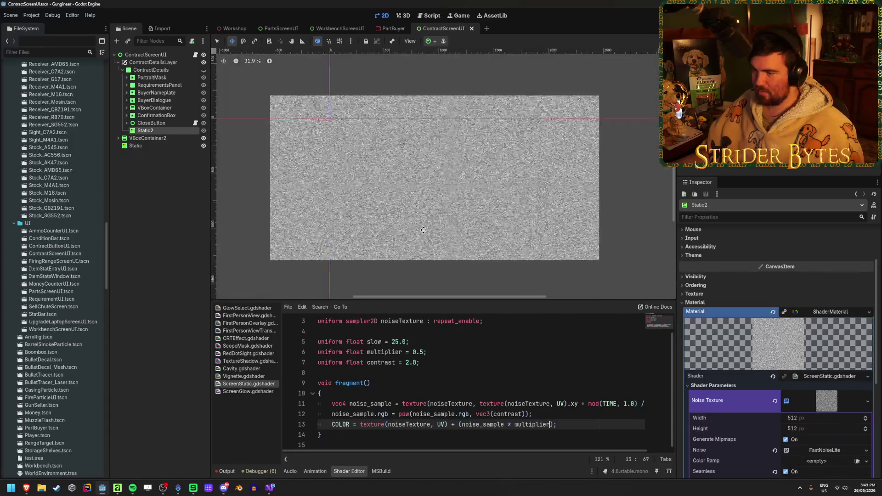
scroll(830, 315, down, 3)
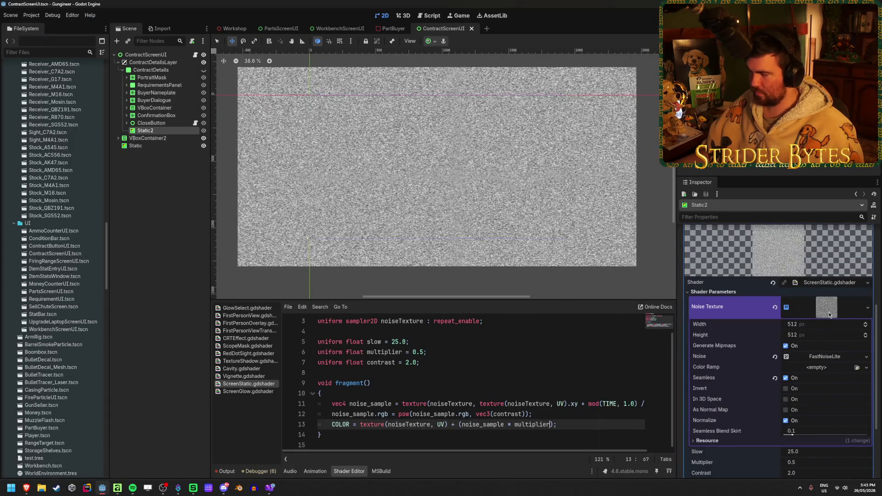
click(836, 356)
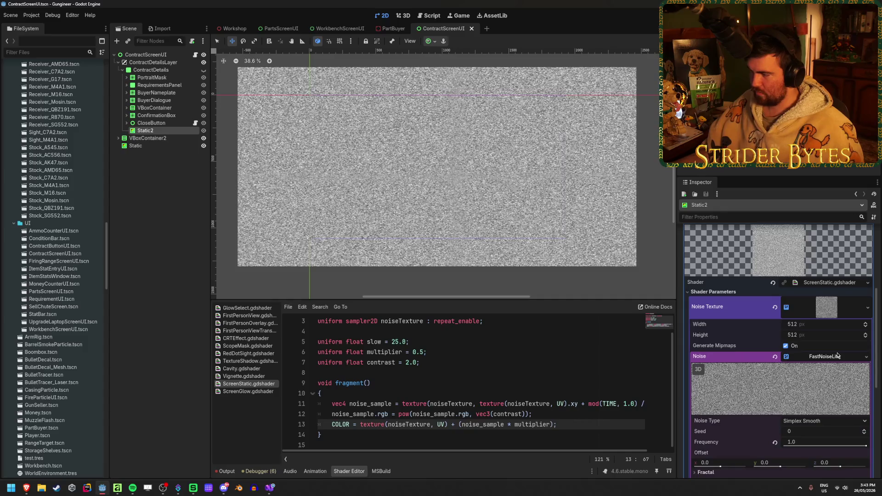
mouse_move(860, 445)
mouse_down()
mouse_move(827, 446)
mouse_move(858, 446)
mouse_up()
click(811, 442)
text(.)
key(Return)
Raise the Slow shader parameter to 37.0 and restore Multiplier to 0.5
scroll(749, 365, down, 3)
scroll(749, 365, down, 3)
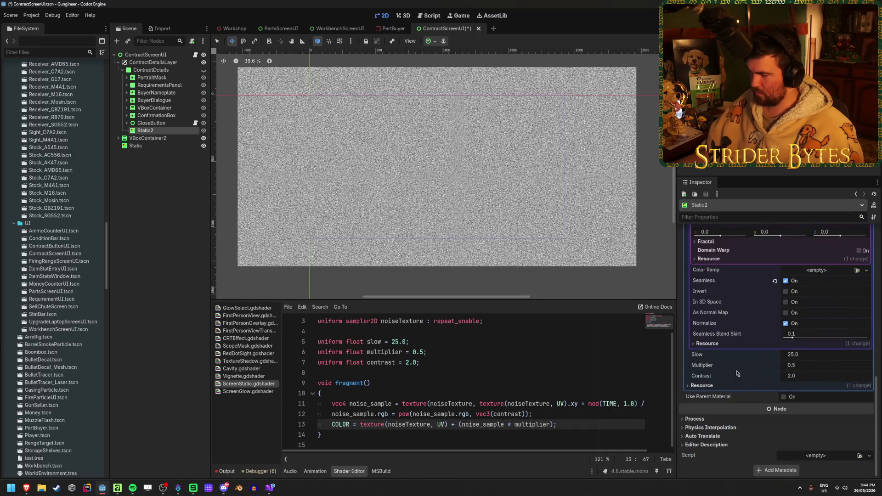
drag(804, 356, 809, 356)
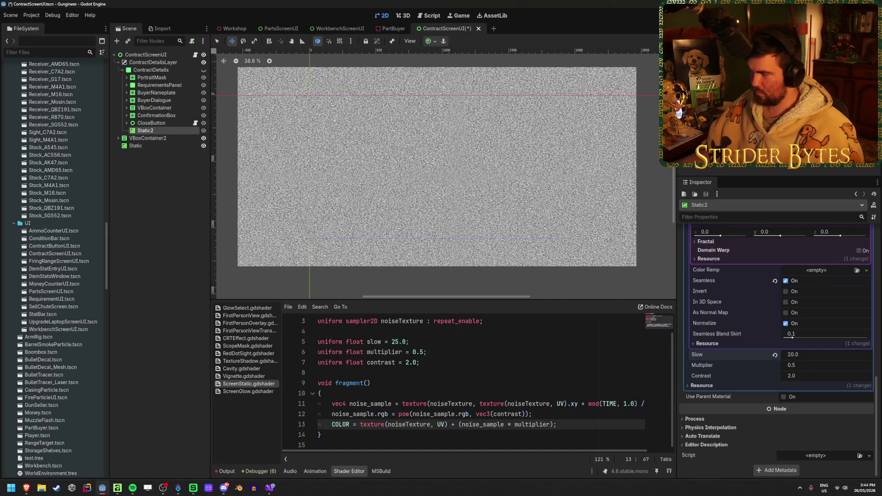
mouse_move(809, 356)
mouse_down()
mouse_move(822, 356)
mouse_move(802, 365)
mouse_move(827, 365)
mouse_move(813, 365)
mouse_up()
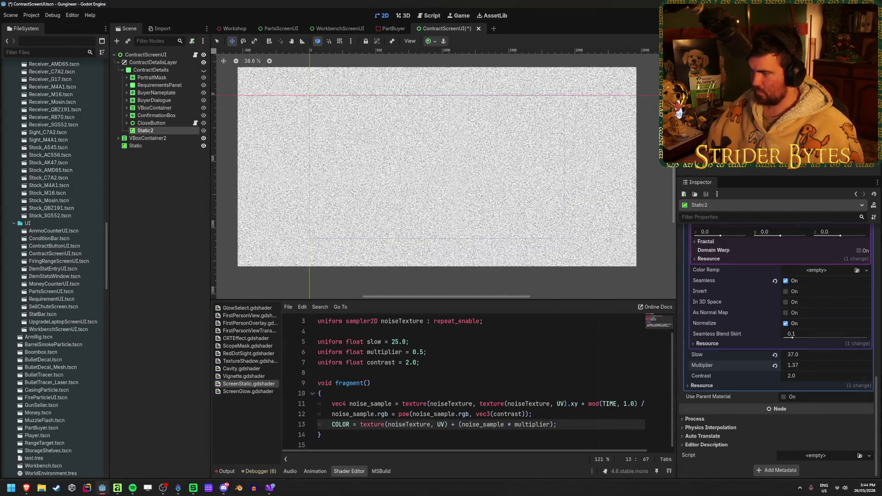
key(ctrl+z)
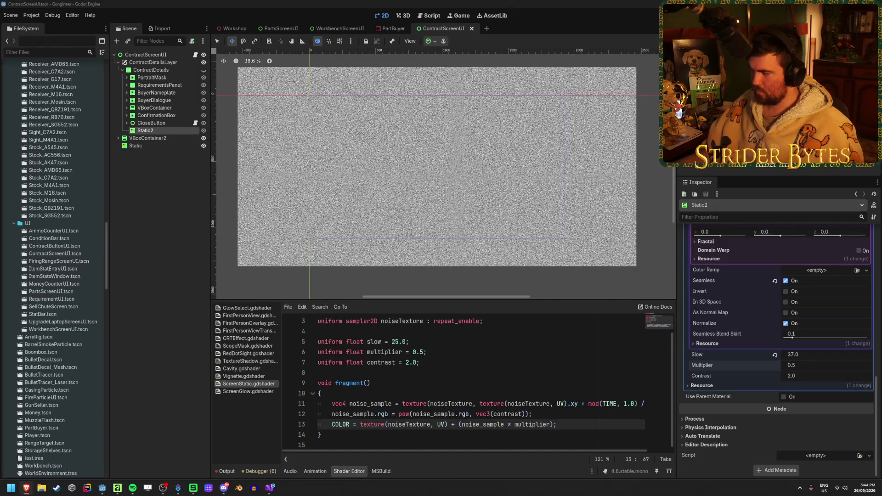
scroll(771, 323, up, 5)
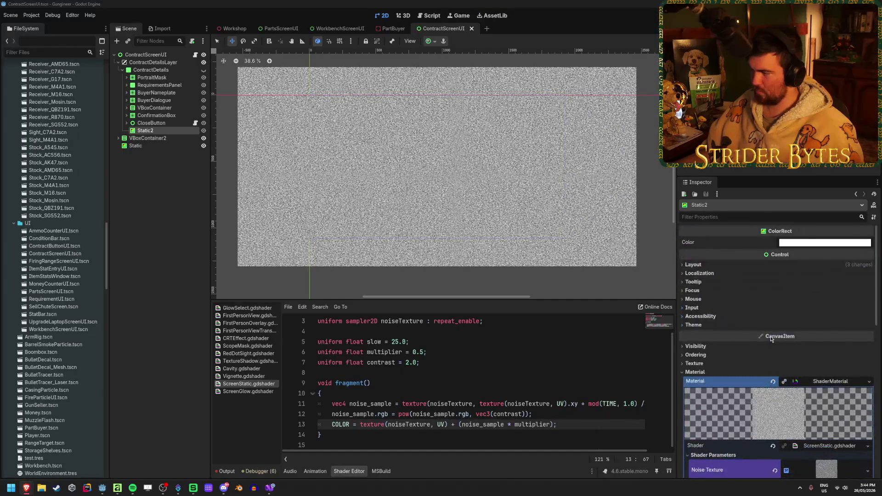
Experiment with the ColorRect's Color in the colour picker, then save the scene
click(807, 245)
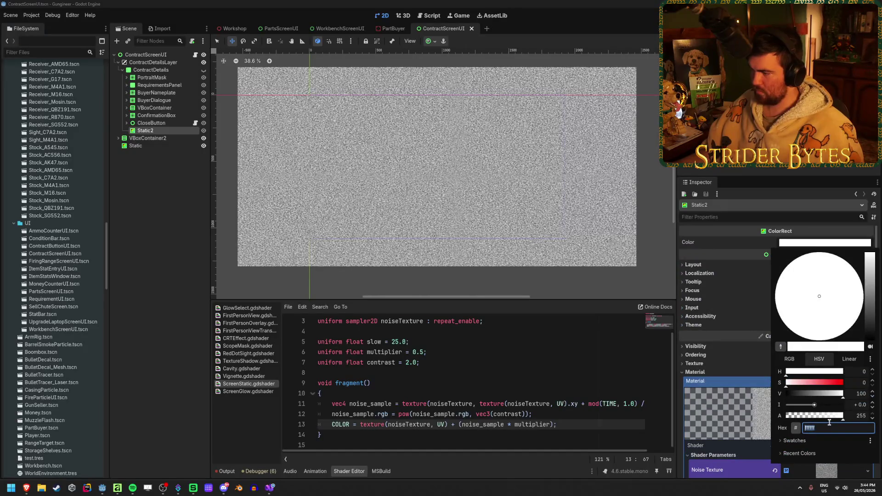
drag(838, 417, 779, 416)
key(BackSpace)
key(BackSpace)
key(Return)
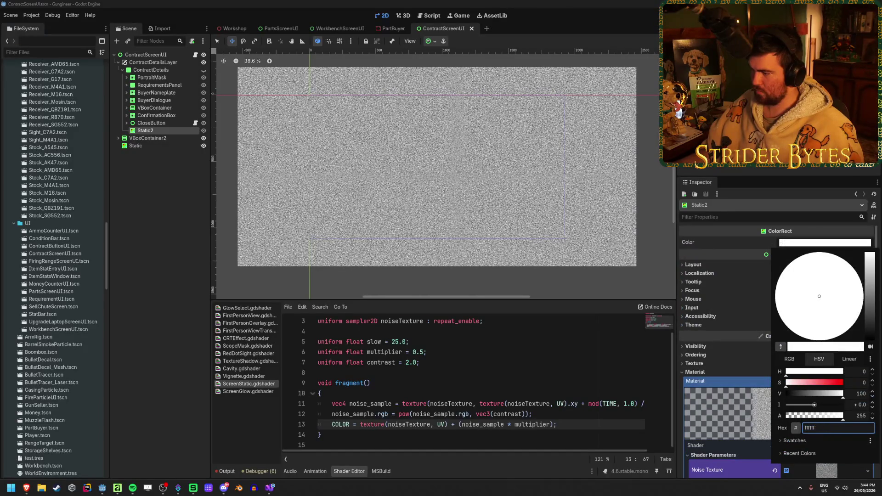
drag(868, 262, 875, 381)
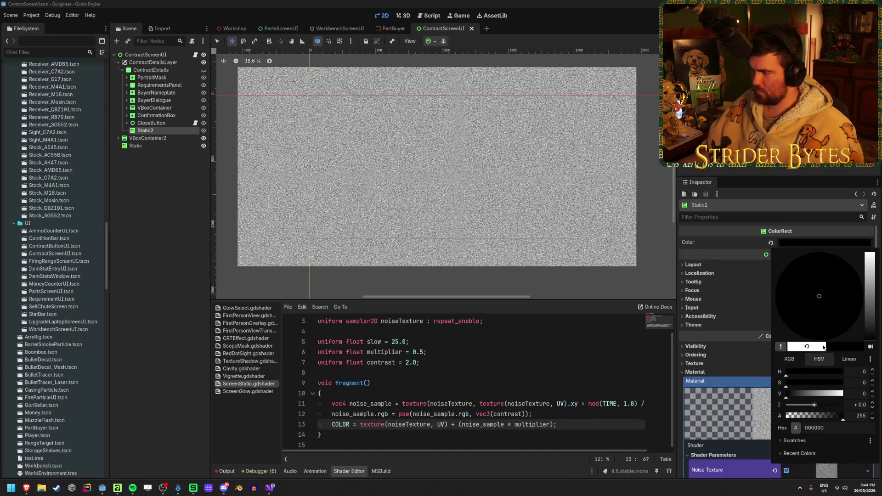
click(728, 299)
key(ctrl+s)
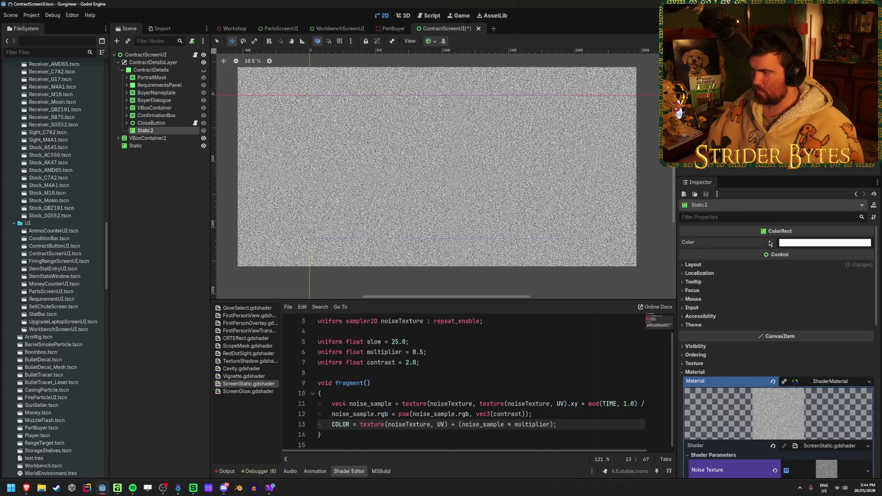
Revert Slow to 25 and noise Frequency to 0.01, deselect the node, and save
scroll(752, 262, down, 4)
scroll(752, 262, down, 10)
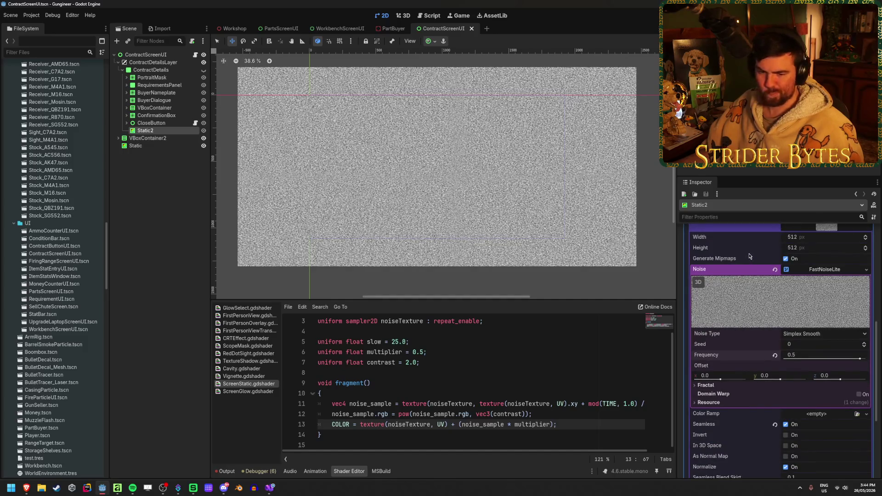
scroll(739, 294, down, 3)
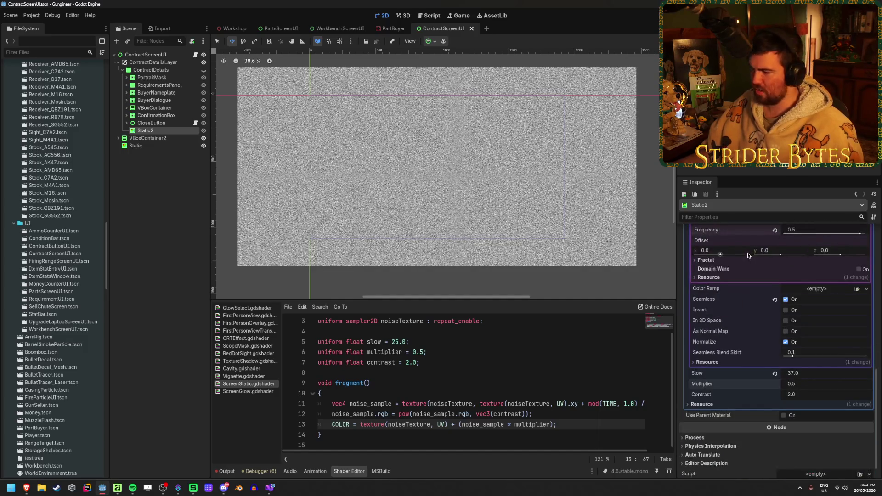
click(775, 373)
key(ctrl+s)
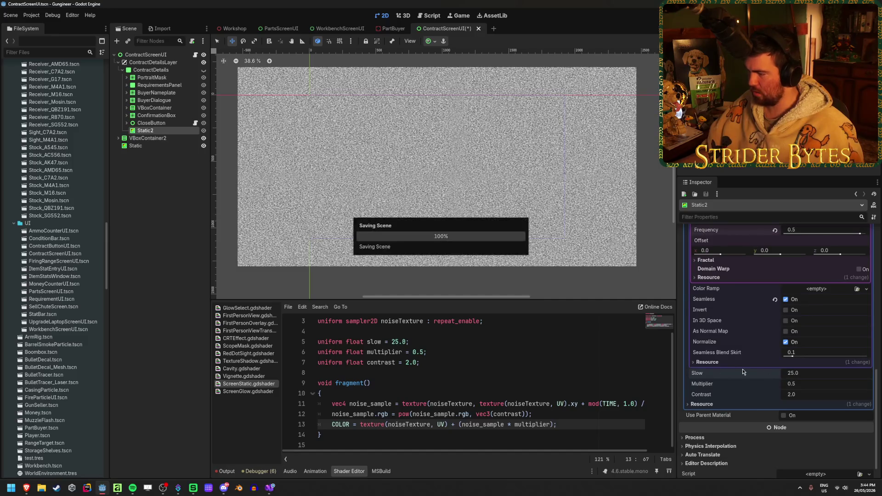
scroll(742, 369, up, 4)
scroll(743, 368, up, 1)
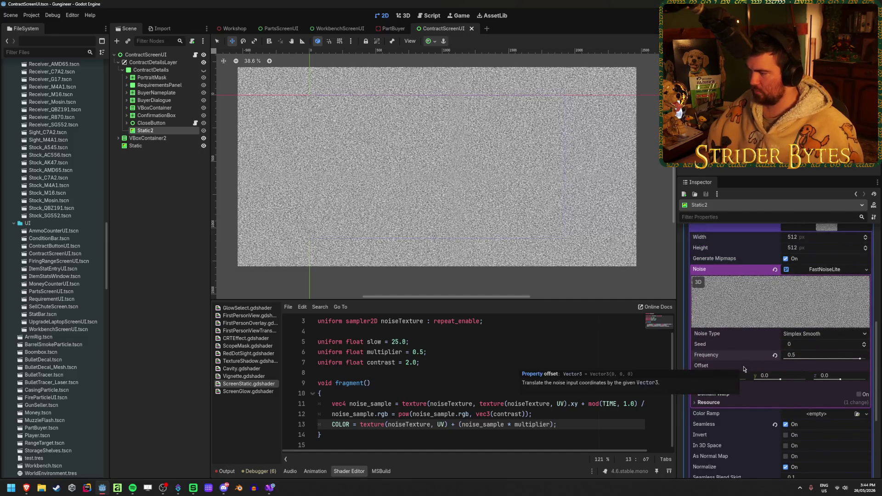
click(775, 355)
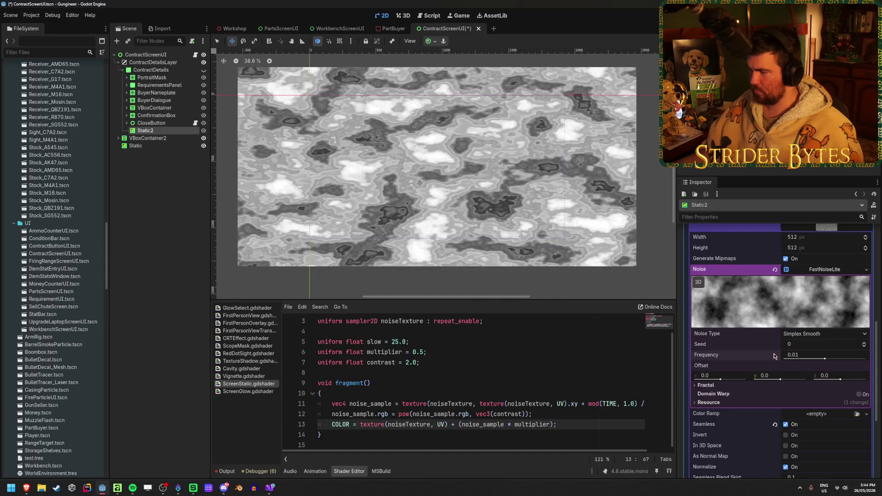
click(152, 223)
key(ctrl+s)
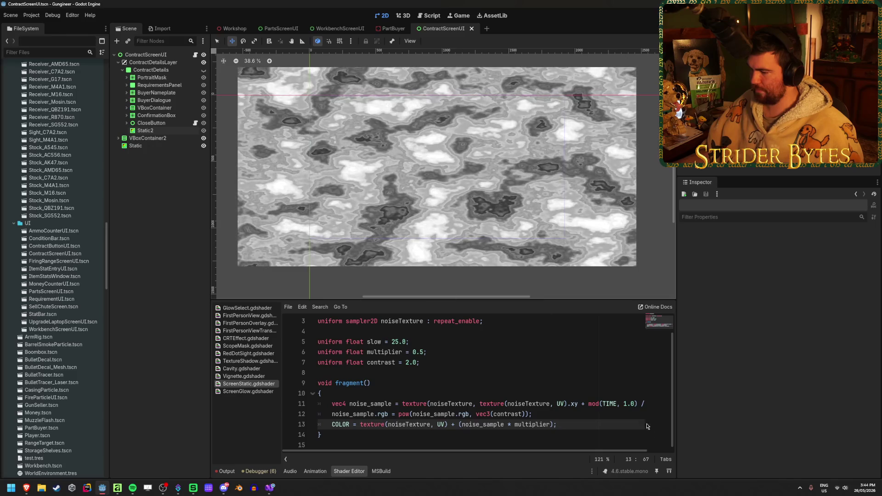
Replace mod with cos on line 11 and delete its extra 1.0 argument
double_click(597, 404)
text(cos)
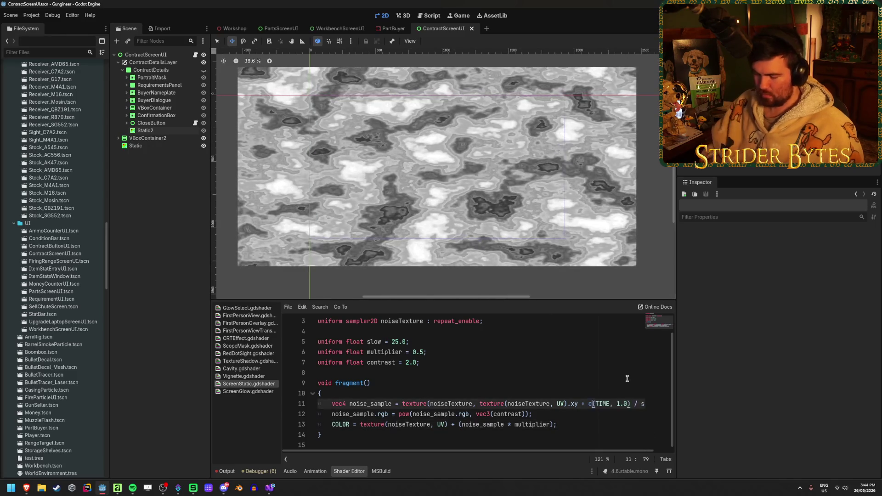
scroll(564, 451, right, 2)
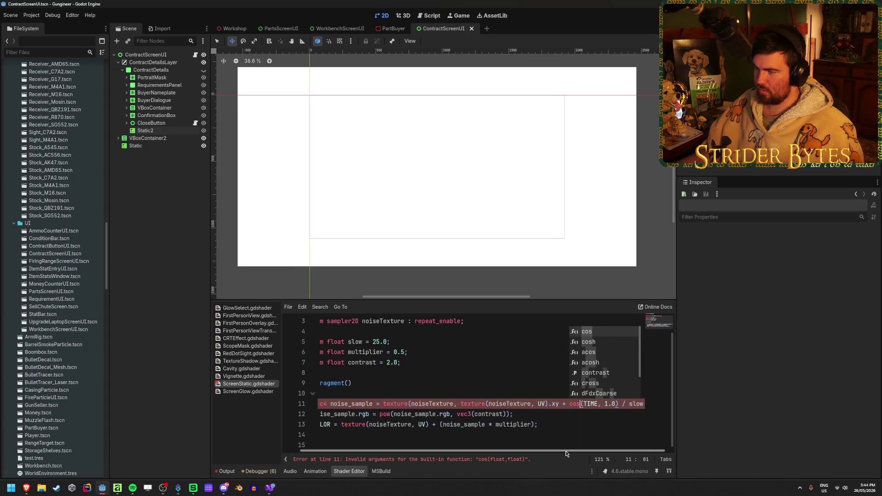
click(561, 426)
drag(615, 403, 598, 404)
key(BackSpace)
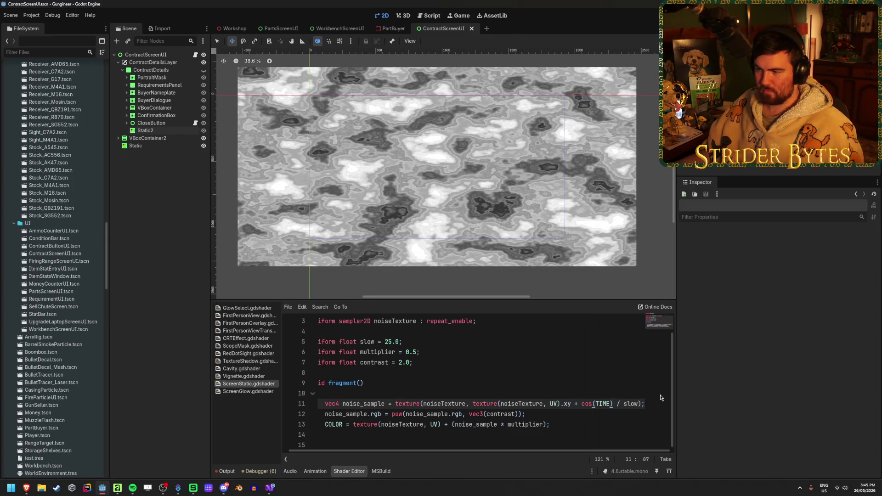
Start multiplying TIME by 10.0 inside the cos offset
scroll(425, 224, up, 8)
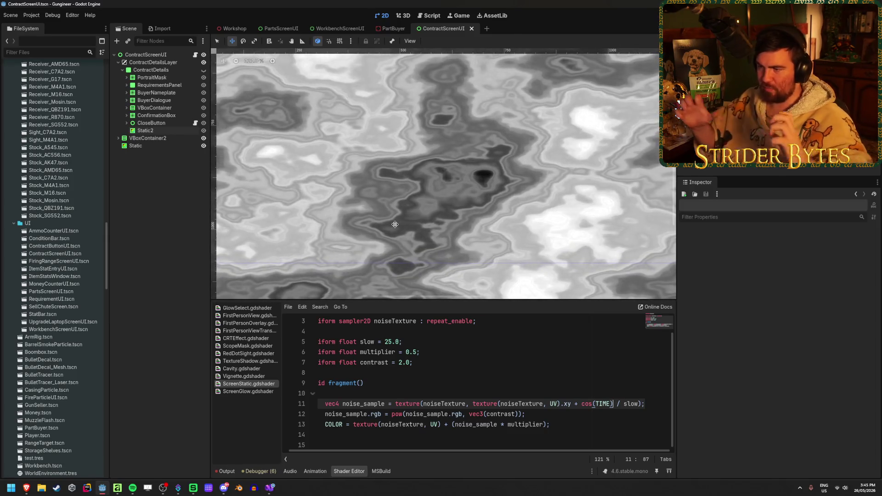
scroll(396, 225, down, 10)
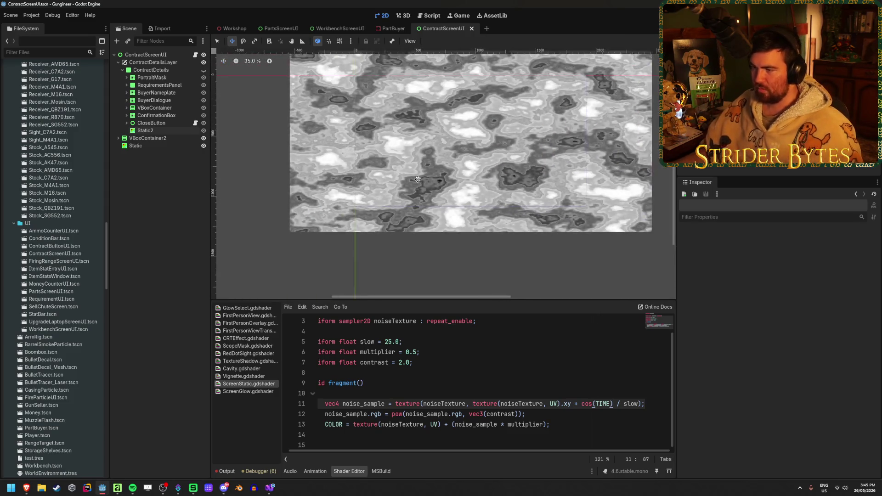
scroll(409, 211, down, 1)
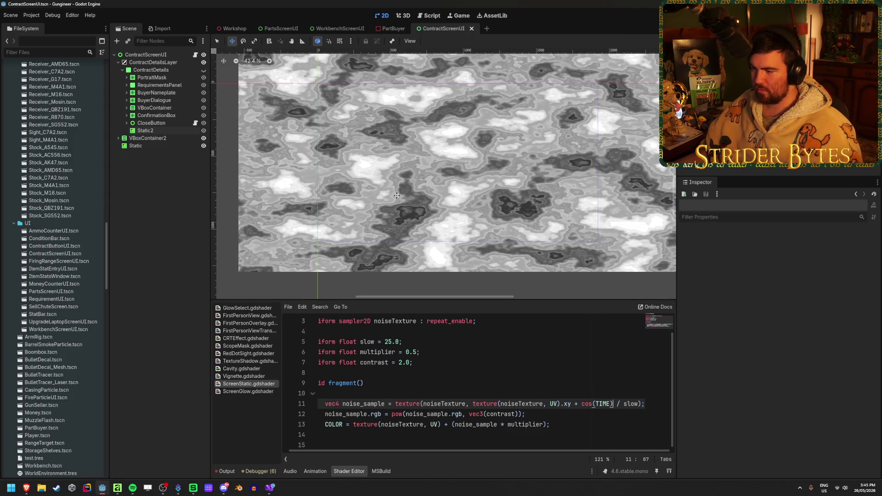
scroll(412, 197, up, 2)
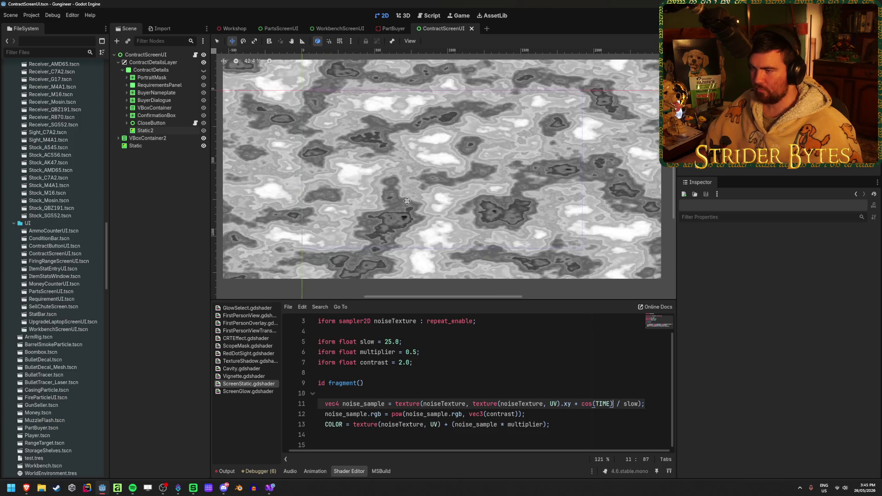
scroll(408, 196, up, 2)
scroll(412, 194, down, 2)
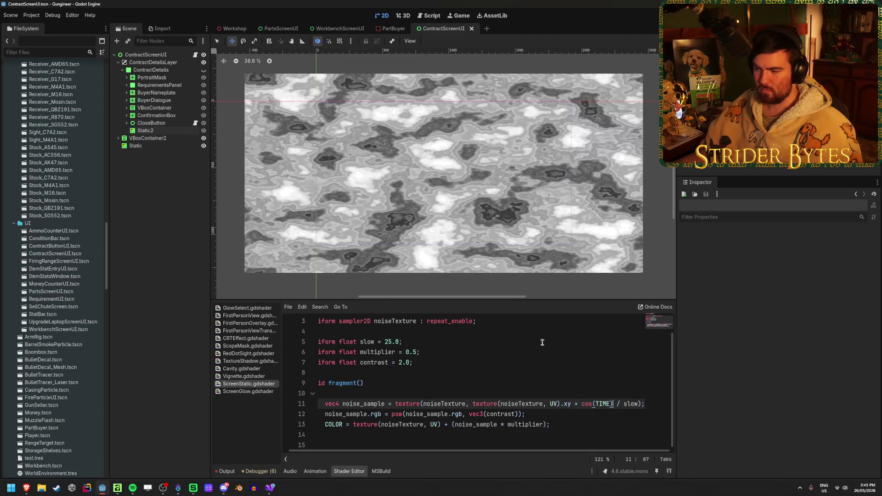
text(* )
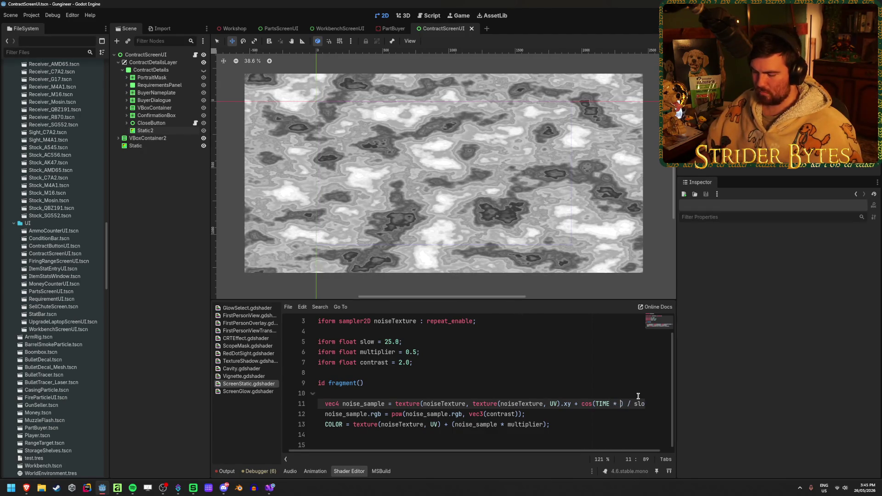
text(10.0)
Save the TIME * 10.0 change and raise Static2's noise Frequency to 1.0
key(ctrl+s)
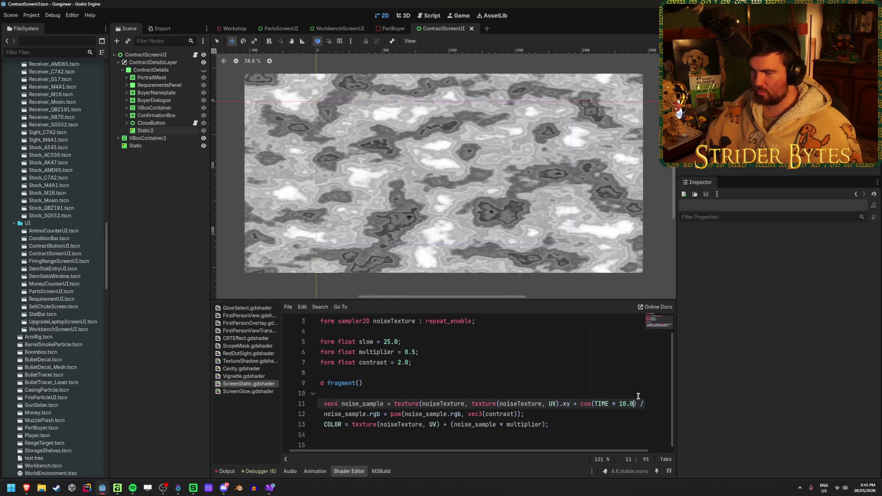
click(145, 131)
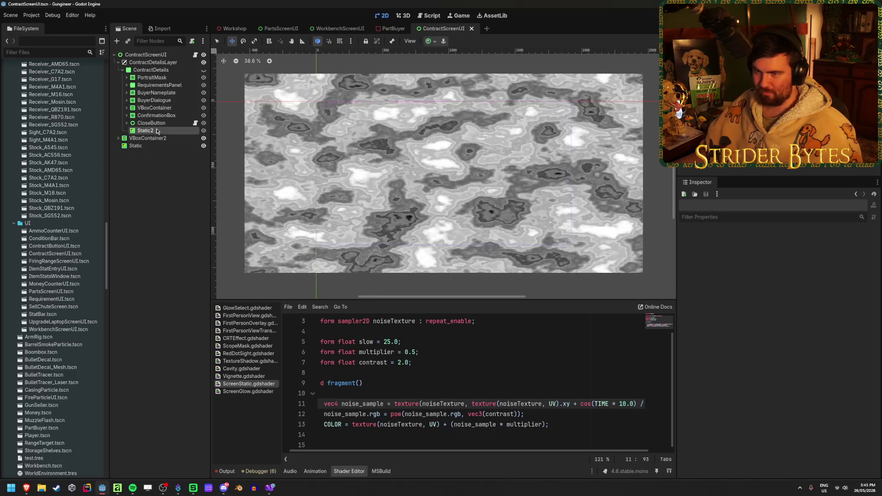
scroll(784, 310, down, 5)
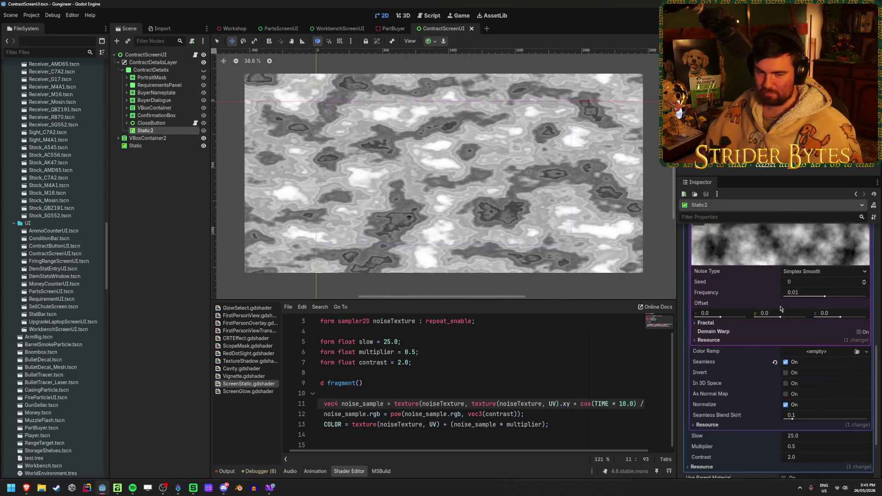
scroll(782, 309, down, 2)
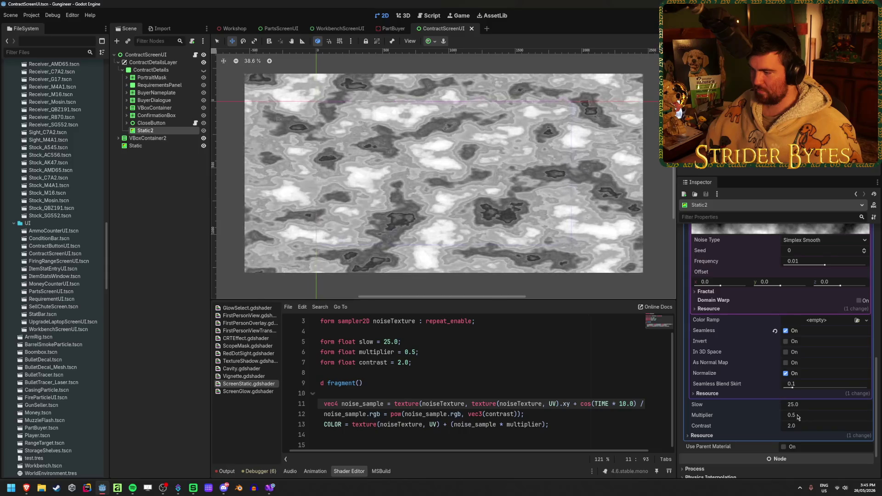
drag(825, 267, 866, 266)
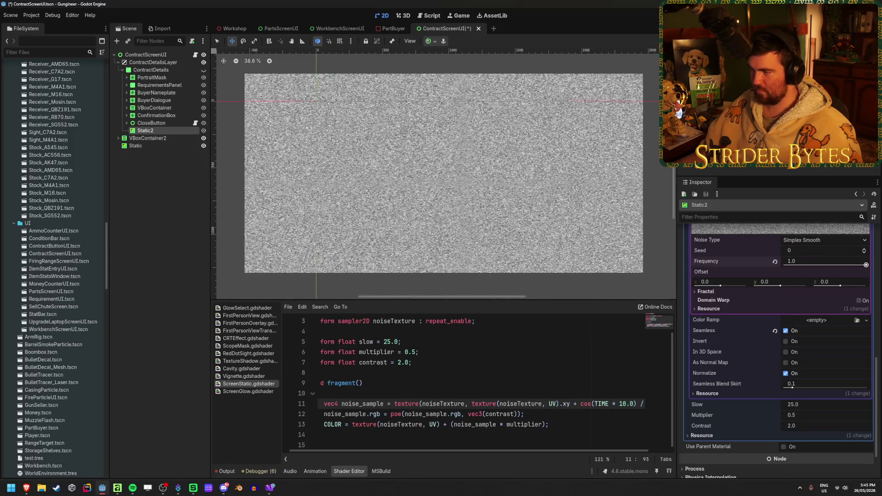
scroll(541, 237, up, 15)
scroll(542, 237, down, 15)
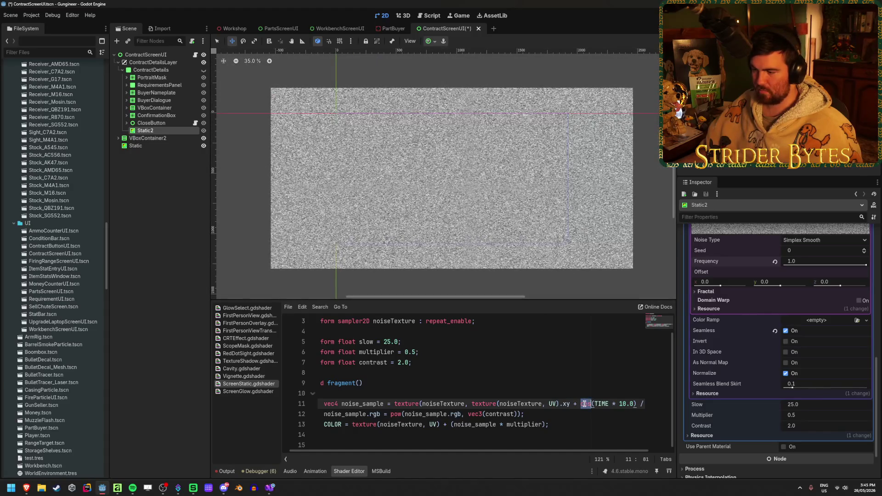
Remove the sin function so line 11 offsets noise by (TIME * 10.0) / slow, then save
key(ctrl+s)
text(sin)
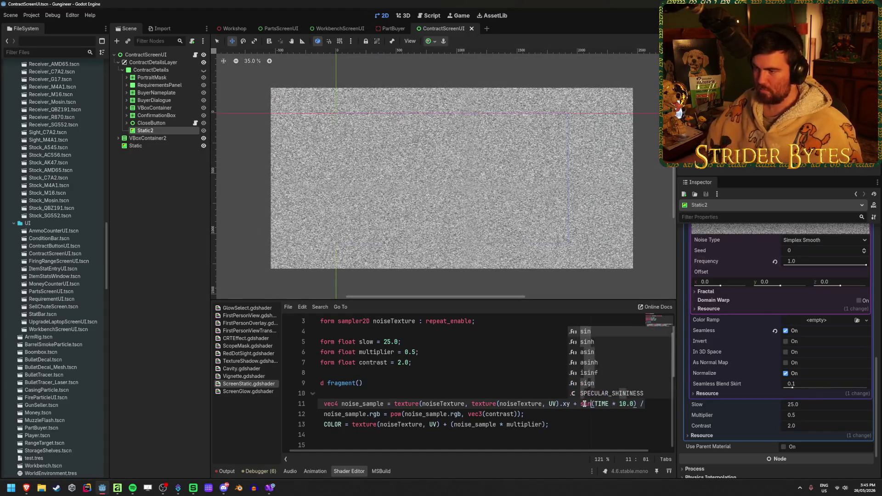
click(527, 404)
double_click(591, 404)
key(BackSpace)
key(ctrl+s)
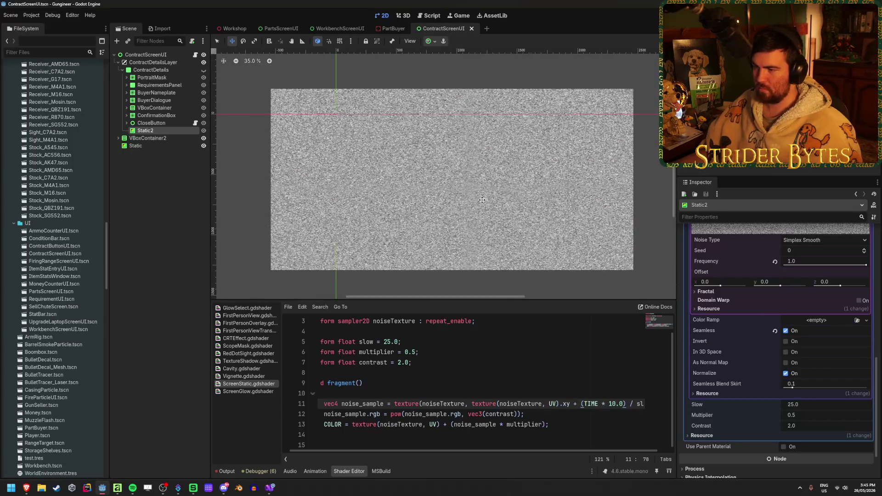
Reselect Static2 to review its ScreenStatic shader, noise texture and uniforms
scroll(482, 200, up, 3)
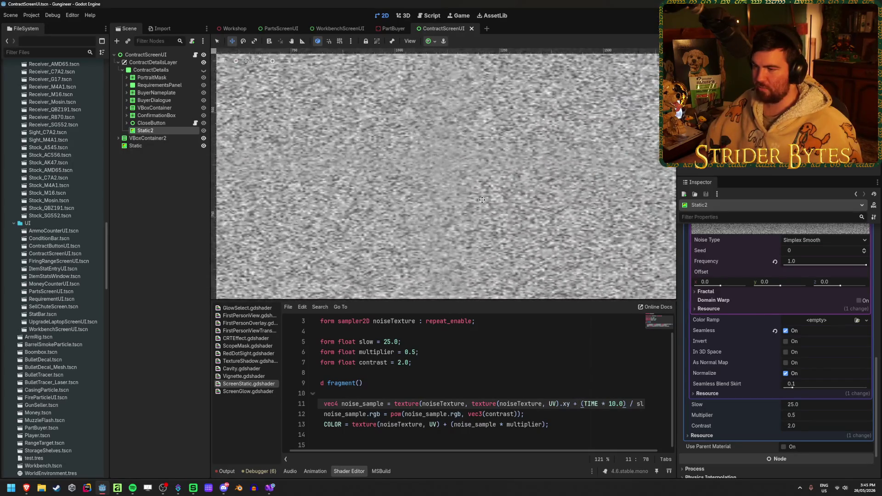
scroll(482, 200, down, 3)
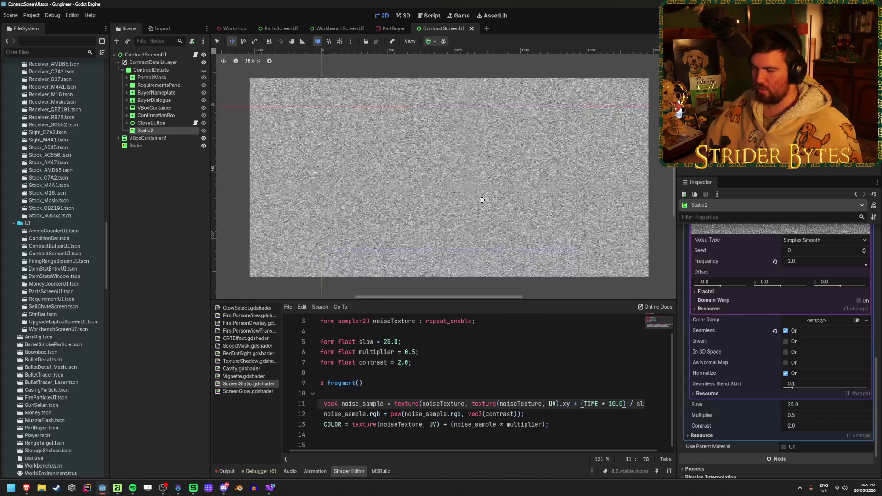
scroll(284, 198, up, 1)
click(162, 197)
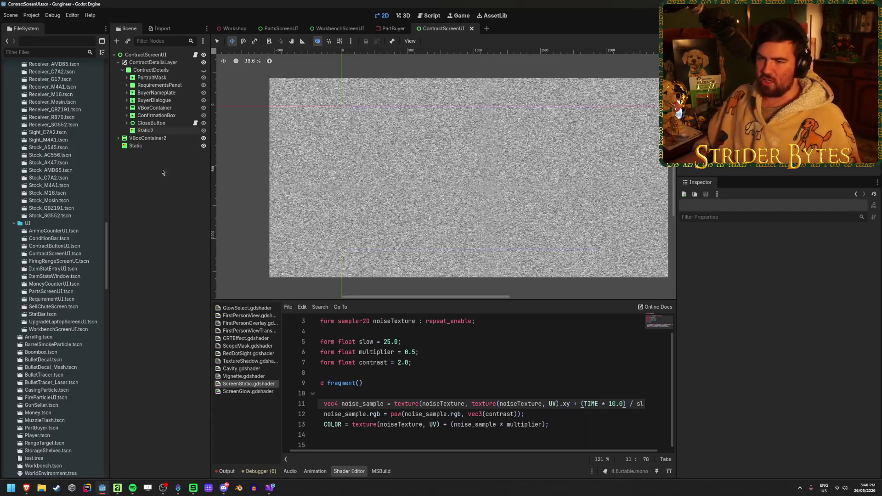
click(172, 131)
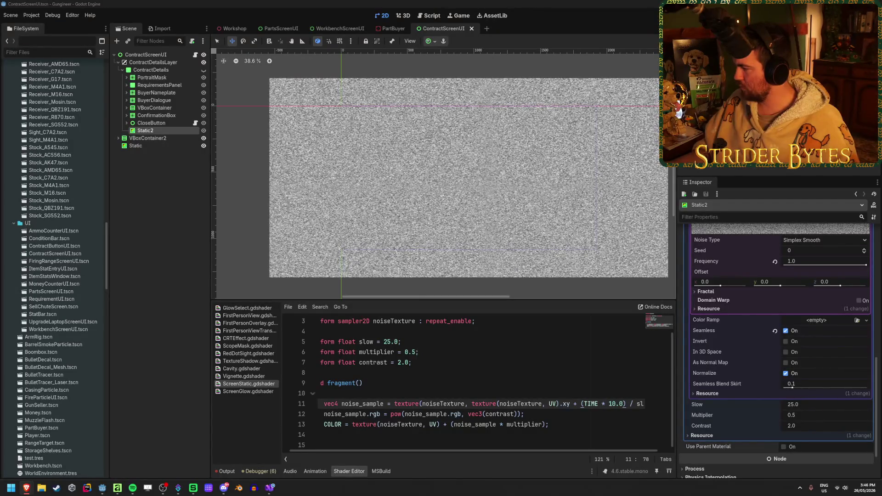
key(alt+Tab)
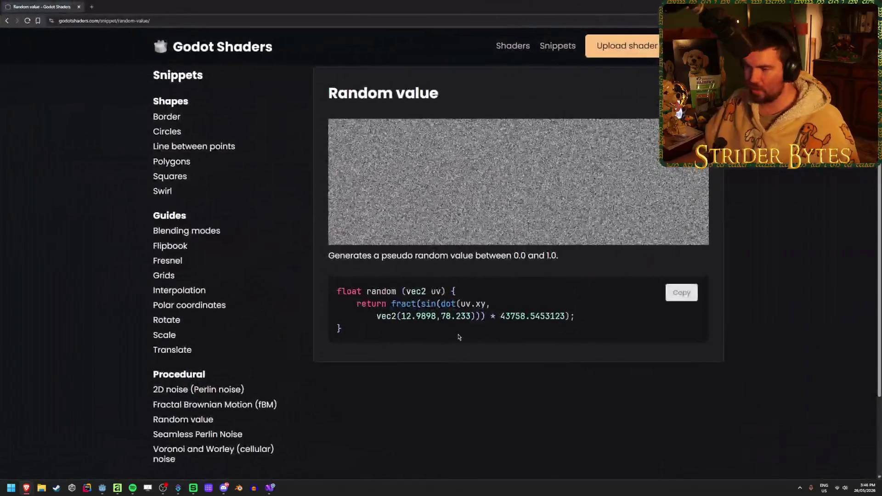
drag(459, 333, 331, 291)
click(412, 332)
drag(411, 332, 330, 292)
click(535, 348)
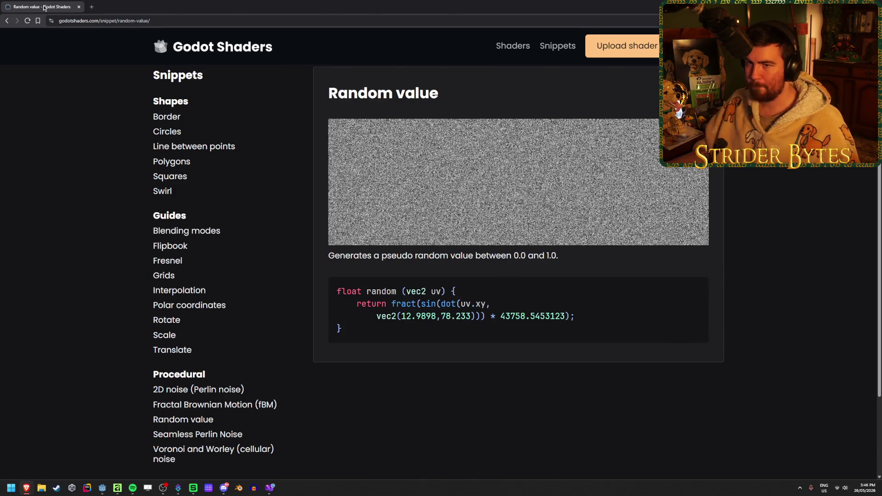
key(alt+Tab)
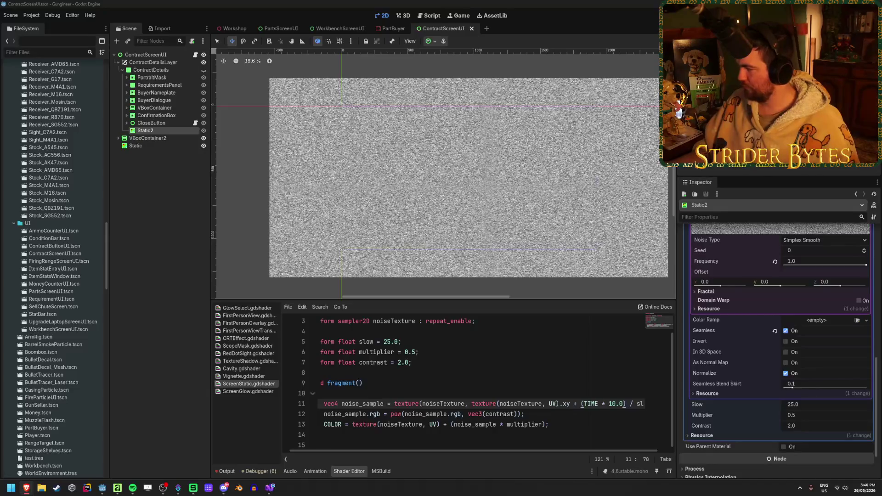
click(464, 60)
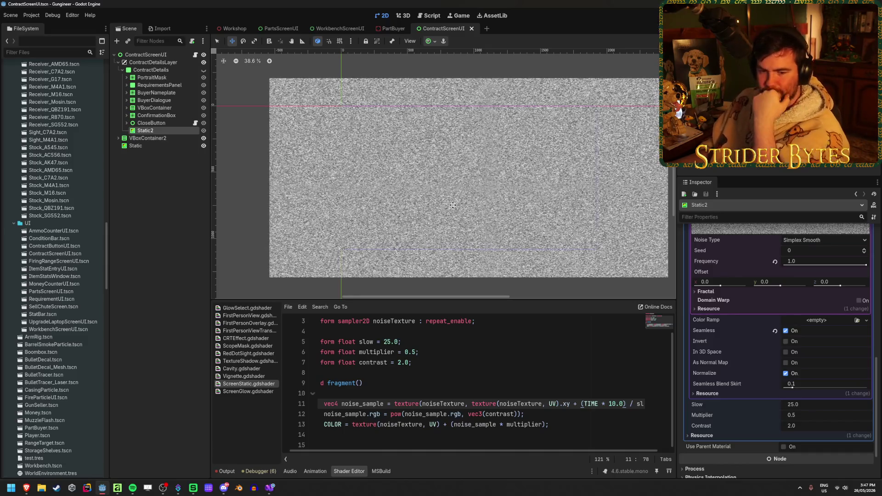
click(179, 220)
click(163, 132)
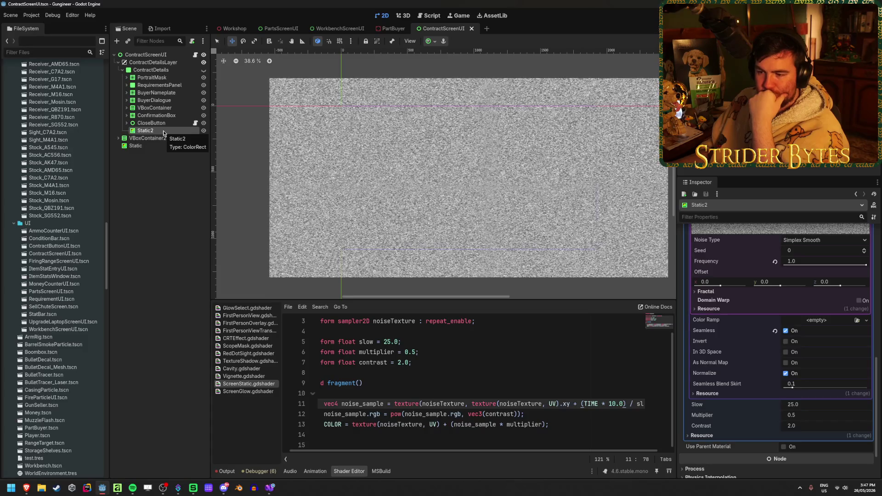
click(344, 430)
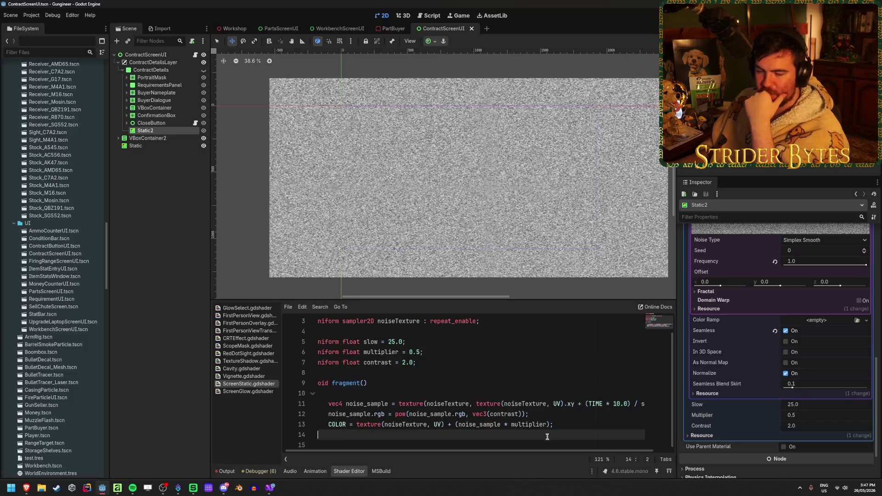
click(564, 425)
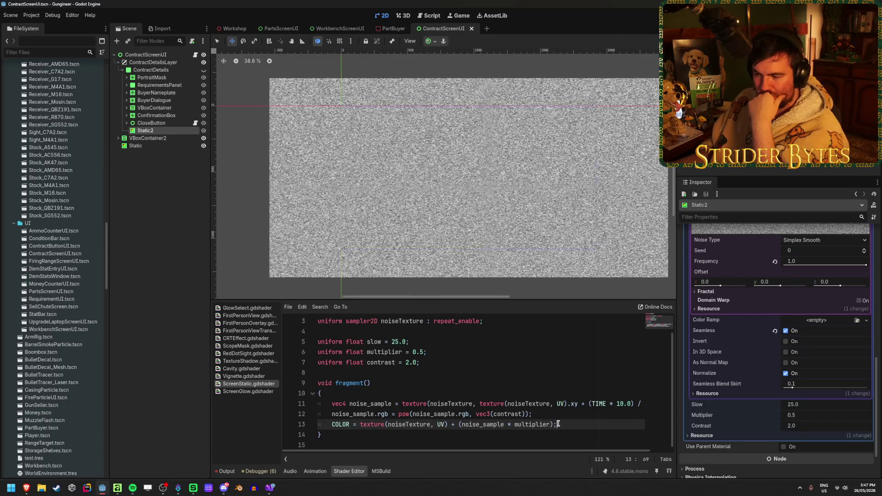
drag(556, 415, 270, 405)
Delete the noise_sample lines and the slow, multiplier and contrast float uniforms
key(BackSpace)
drag(419, 383, 276, 363)
key(BackSpace)
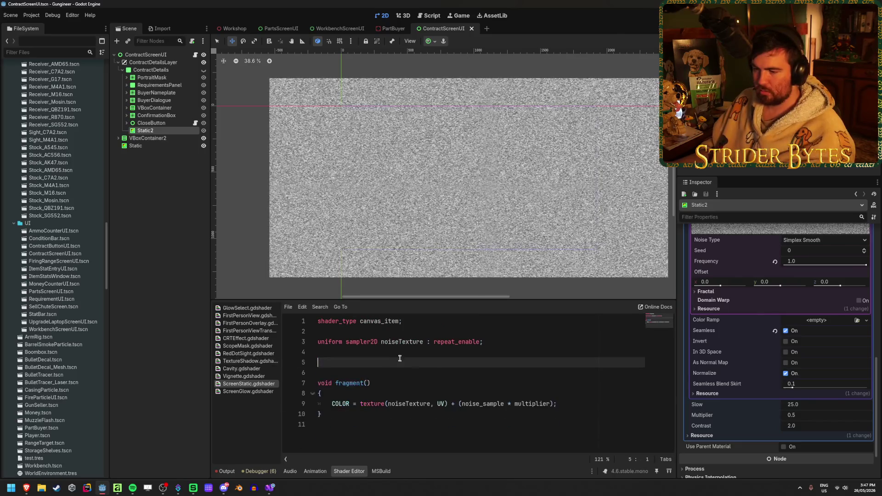
key(BackSpace)
key(BackSpace)
Reduce the COLOR line to texture(noiseTexture, UV) by removing the noise_sample term
drag(552, 383, 449, 383)
key(BackSpace)
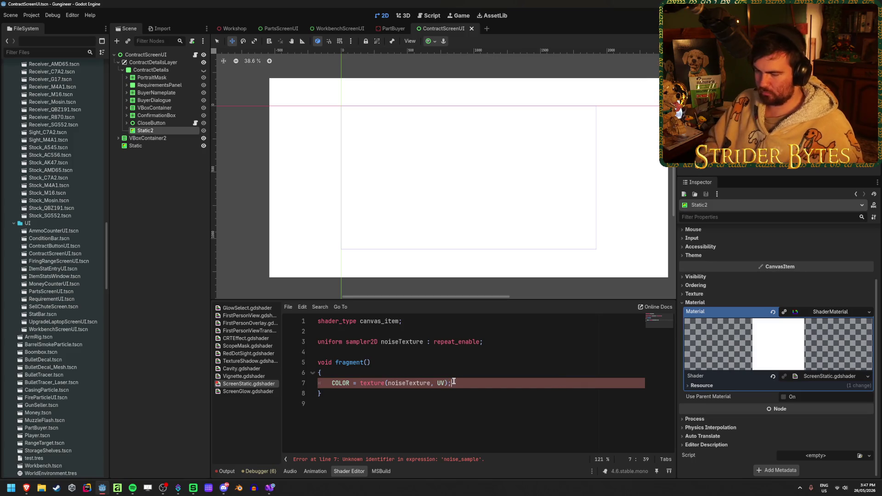
scroll(449, 215, up, 10)
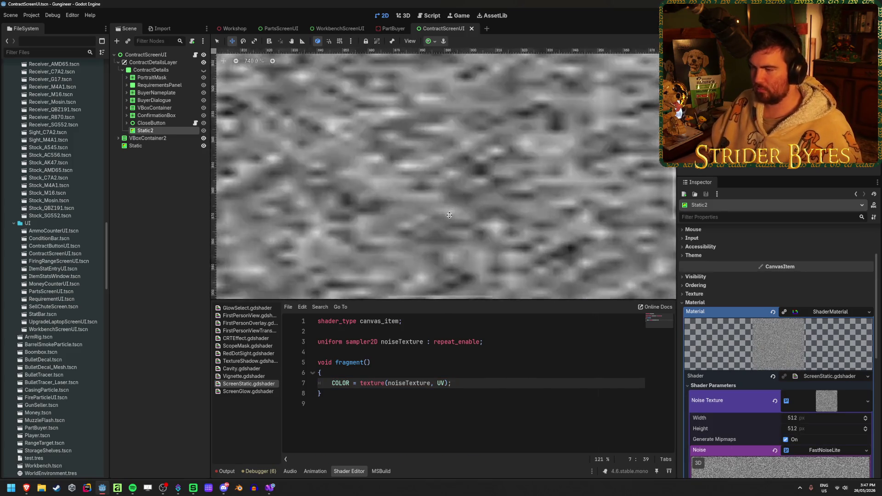
scroll(450, 215, up, 3)
scroll(449, 215, down, 8)
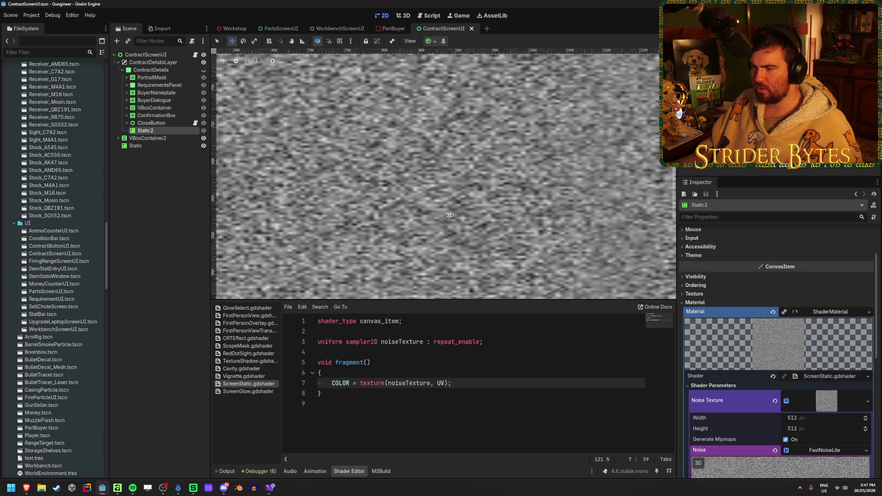
scroll(449, 215, up, 3)
scroll(449, 215, down, 5)
scroll(449, 215, down, 5)
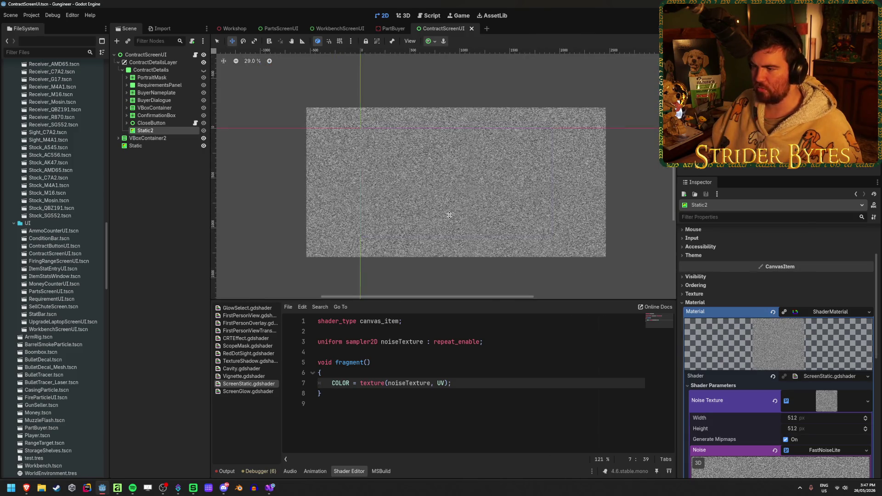
scroll(454, 202, up, 2)
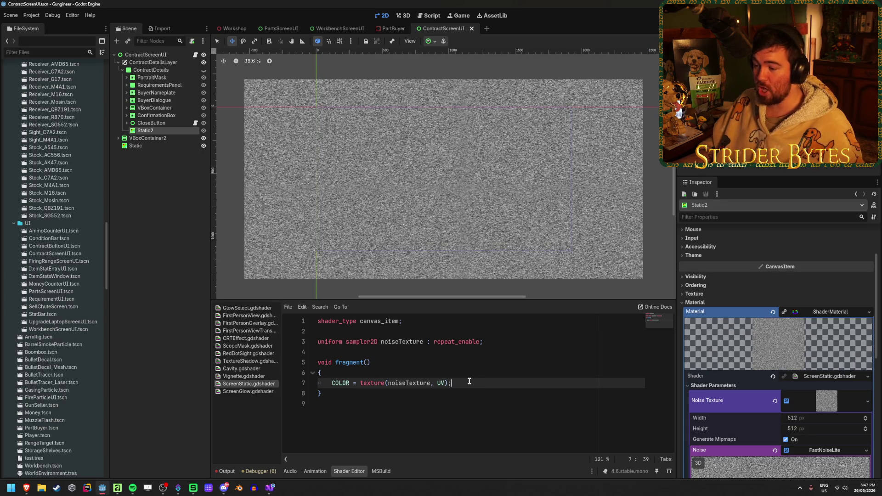
click(827, 400)
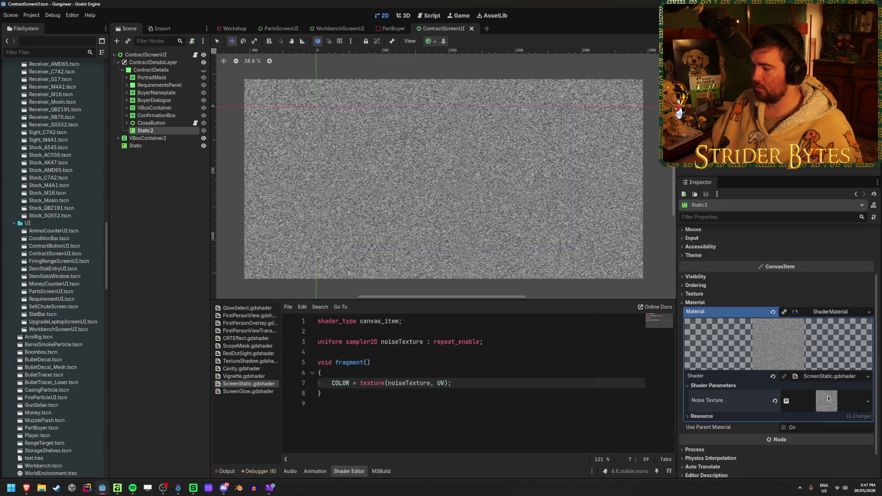
Expand the Noise Texture's FastNoiseLite settings in the Inspector
scroll(828, 401, down, 1)
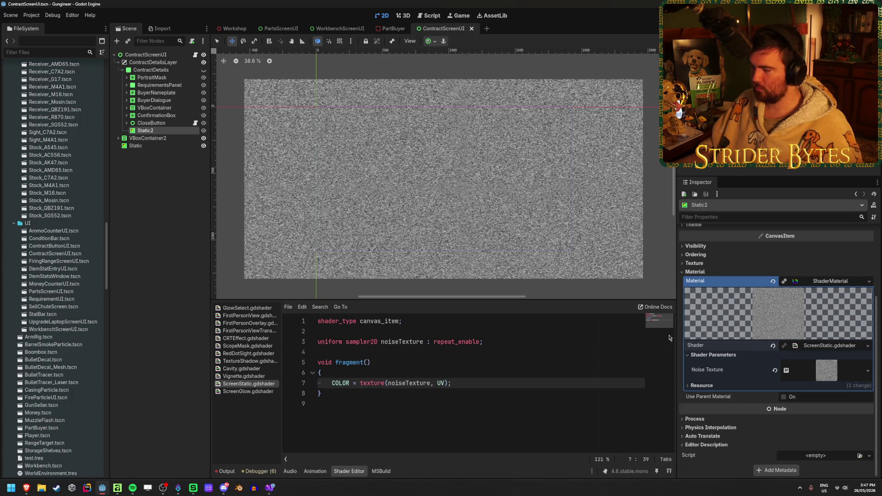
scroll(694, 353, up, 1)
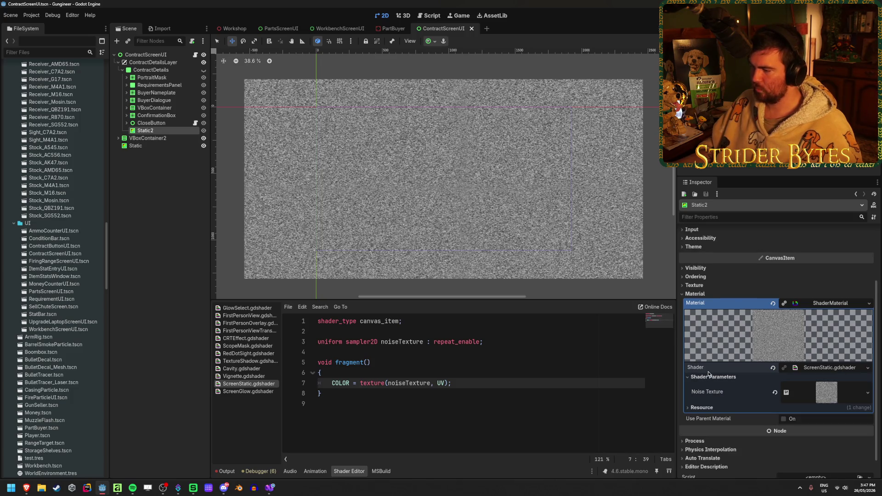
click(843, 391)
scroll(836, 367, down, 3)
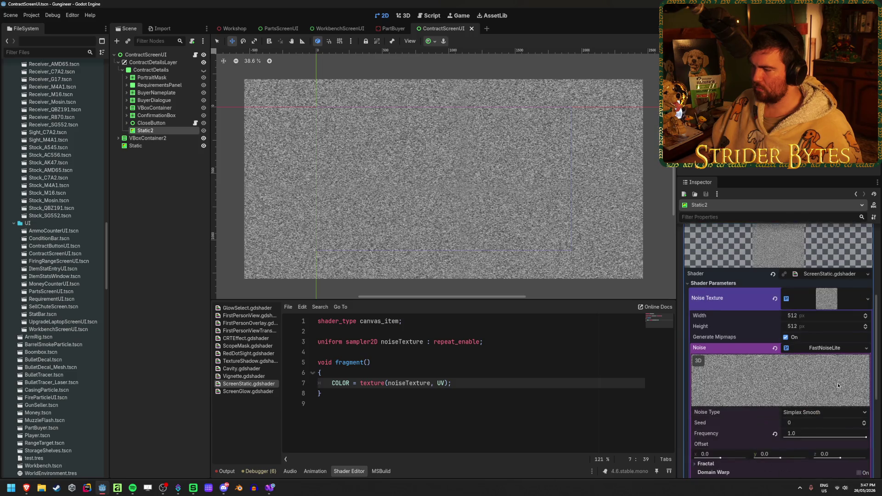
click(827, 348)
click(836, 349)
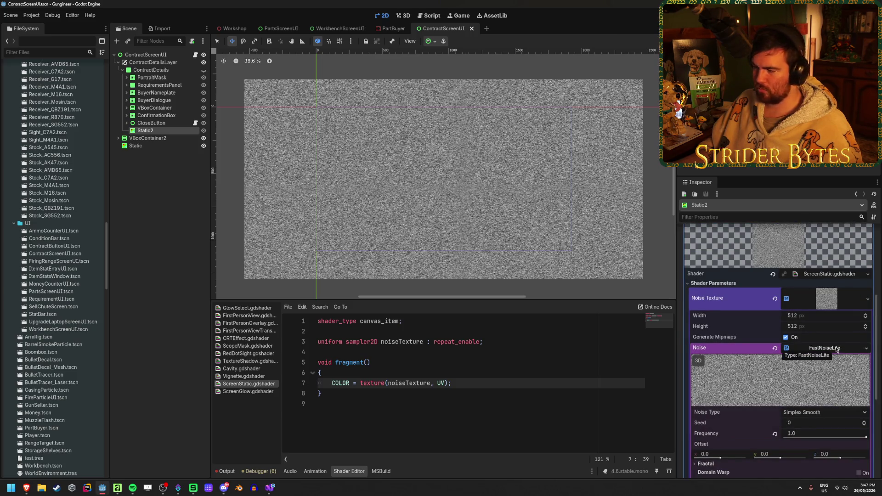
scroll(833, 346, down, 1)
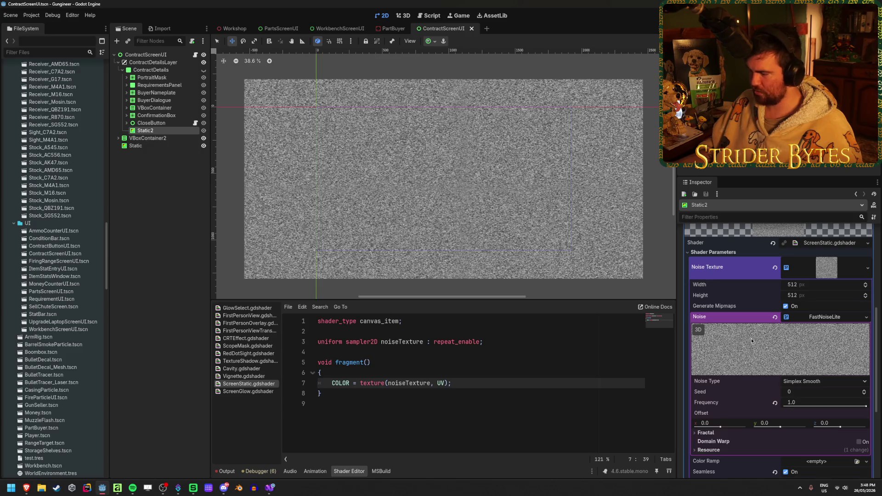
Inspect the Fractal settings and Noise Type list, keeping Simplex Smooth unchanged
click(707, 432)
scroll(712, 427, down, 2)
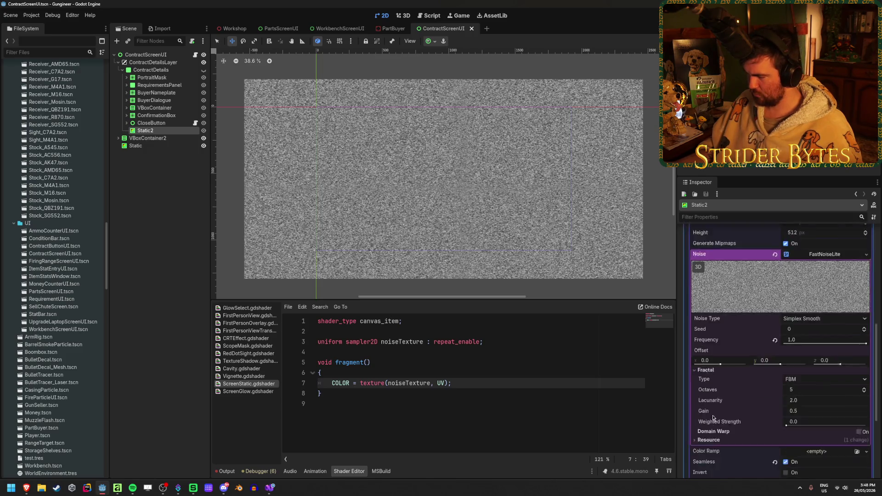
scroll(712, 422, down, 1)
click(706, 339)
scroll(816, 321, up, 1)
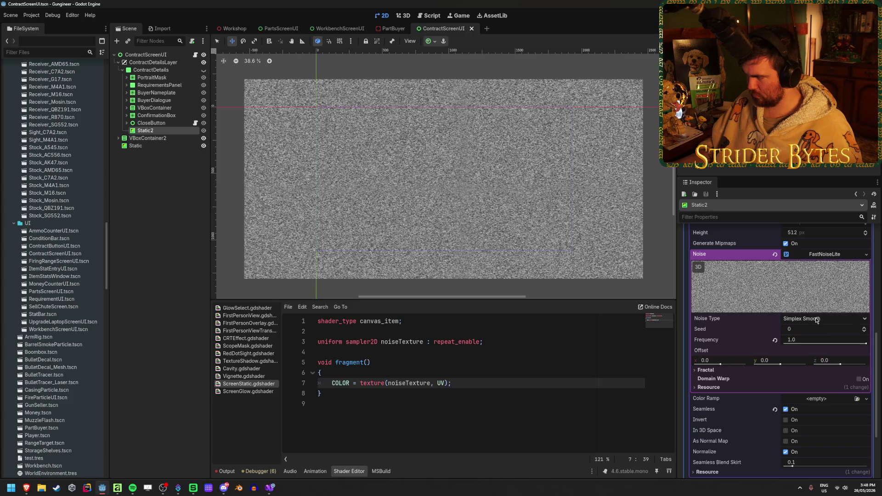
click(817, 320)
click(818, 319)
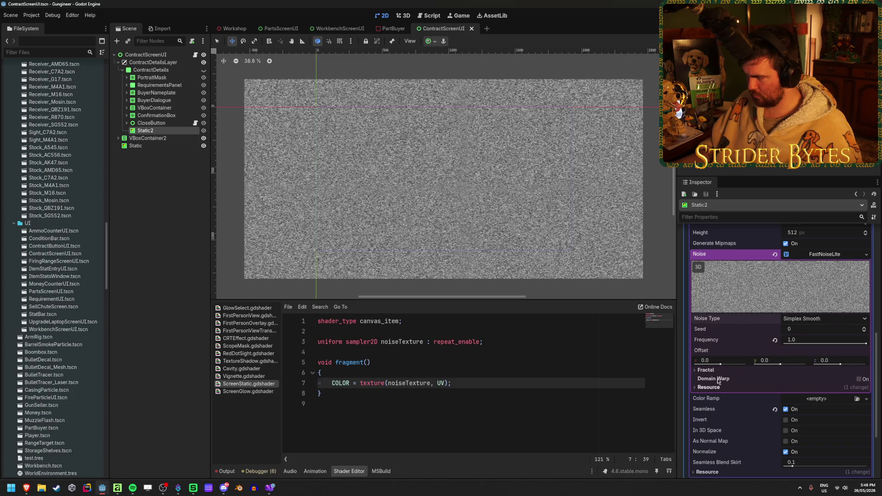
scroll(795, 308, up, 2)
scroll(785, 322, down, 3)
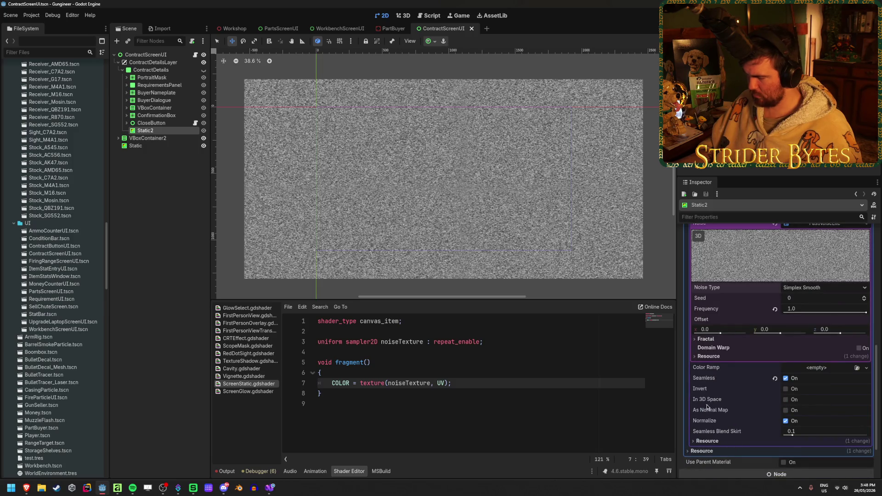
mouse_move(714, 380)
click(484, 342)
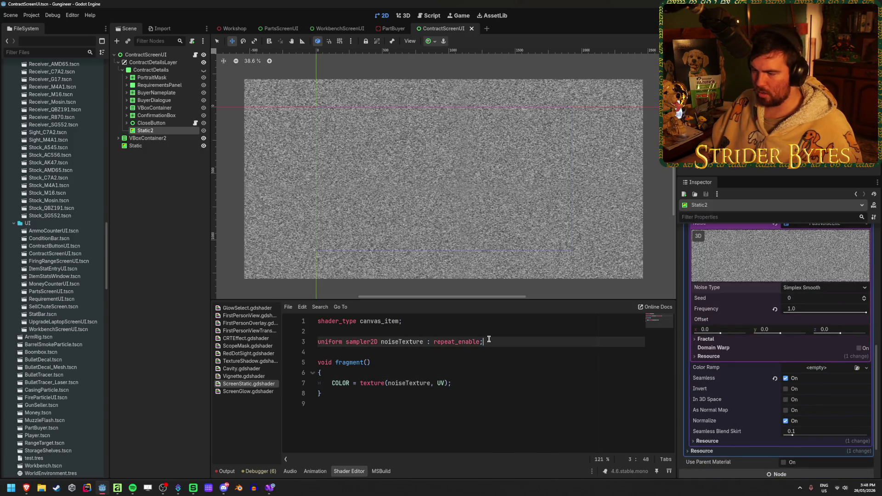
text(, filte)
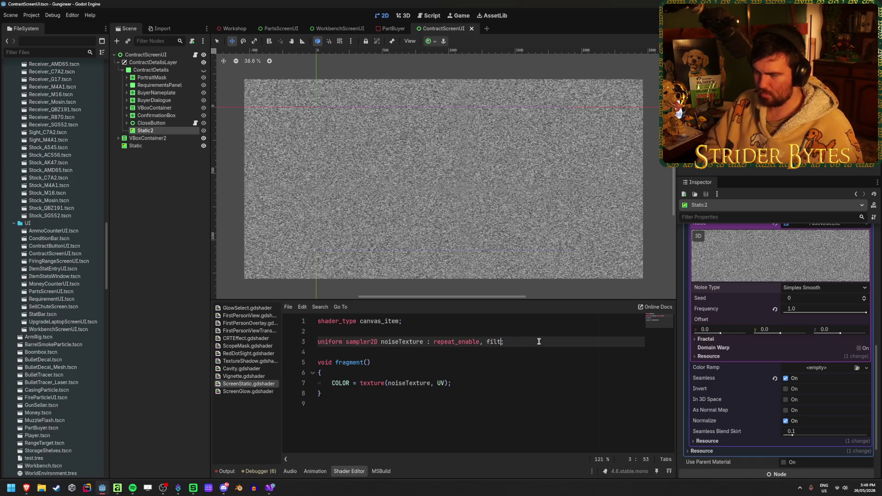
key(Down)
key(Down)
key(Down)
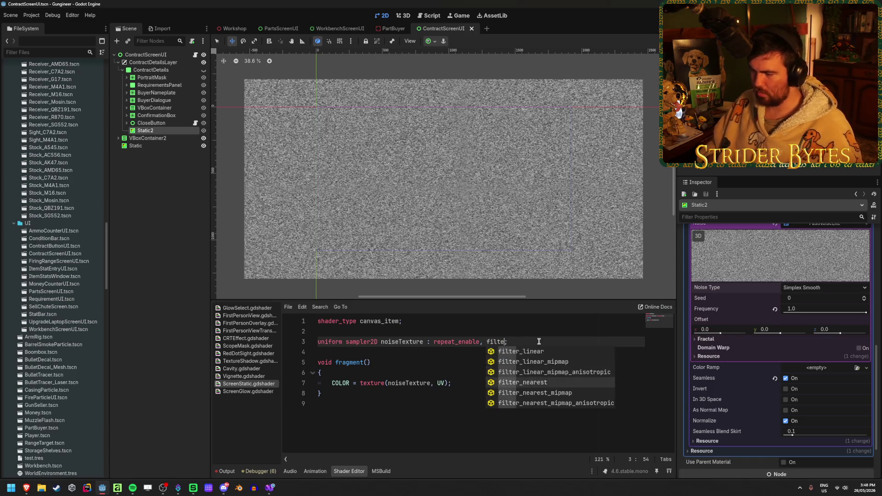
key(Return)
scroll(485, 258, up, 8)
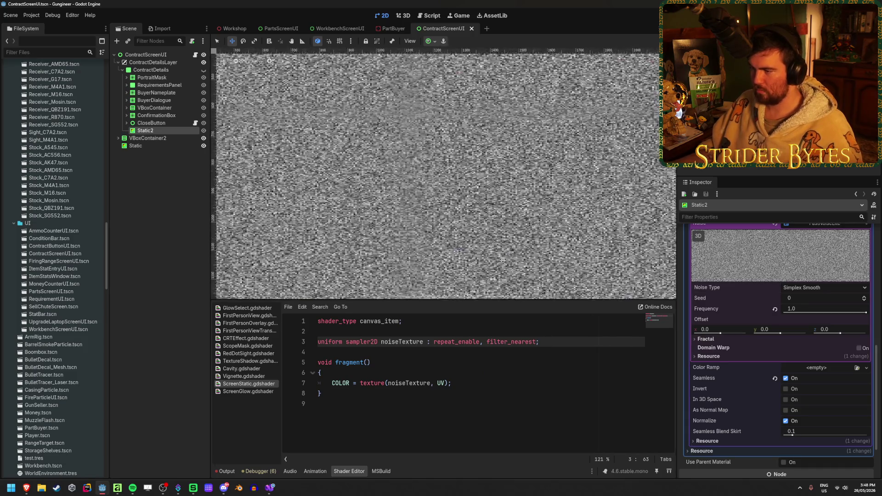
scroll(415, 257, up, 4)
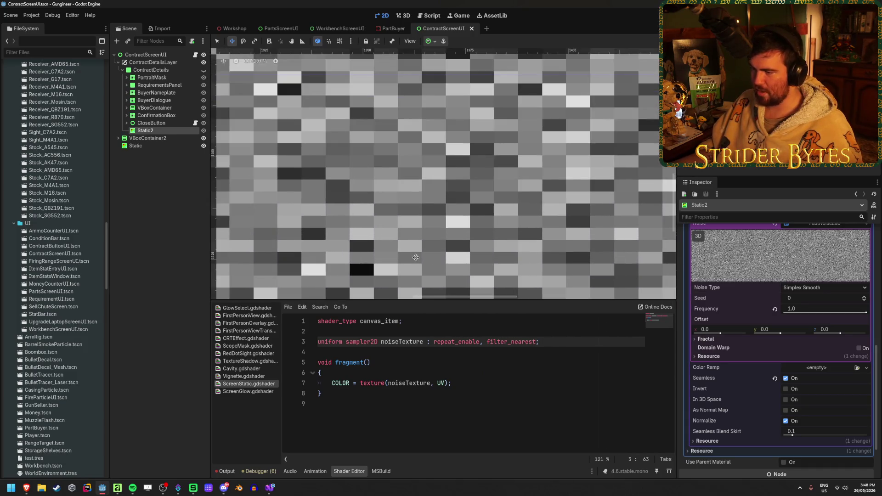
scroll(469, 233, down, 4)
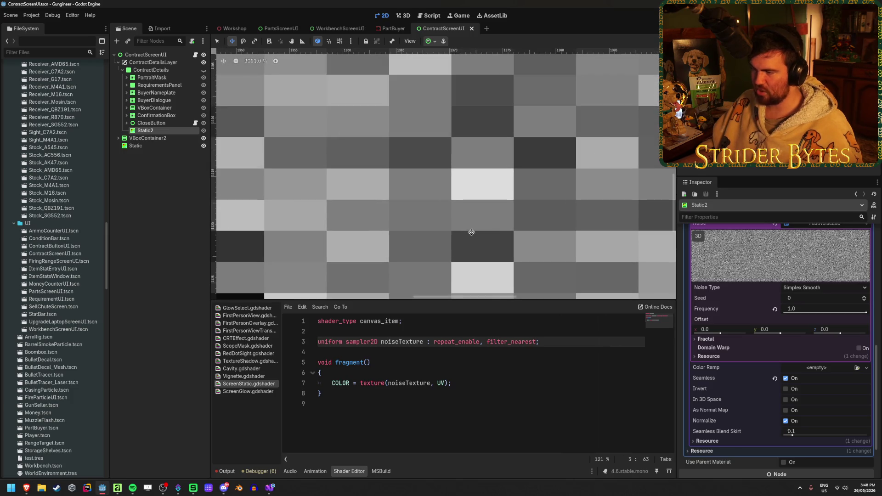
scroll(471, 232, down, 11)
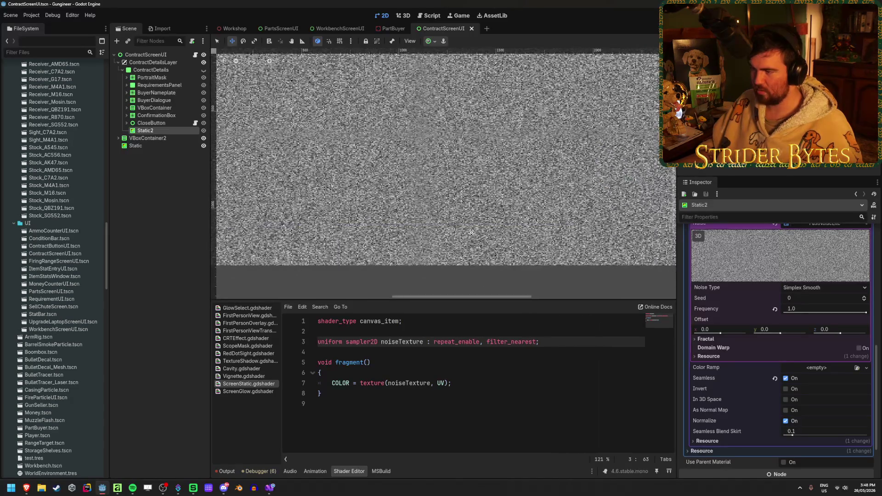
scroll(464, 228, down, 1)
scroll(451, 219, up, 1)
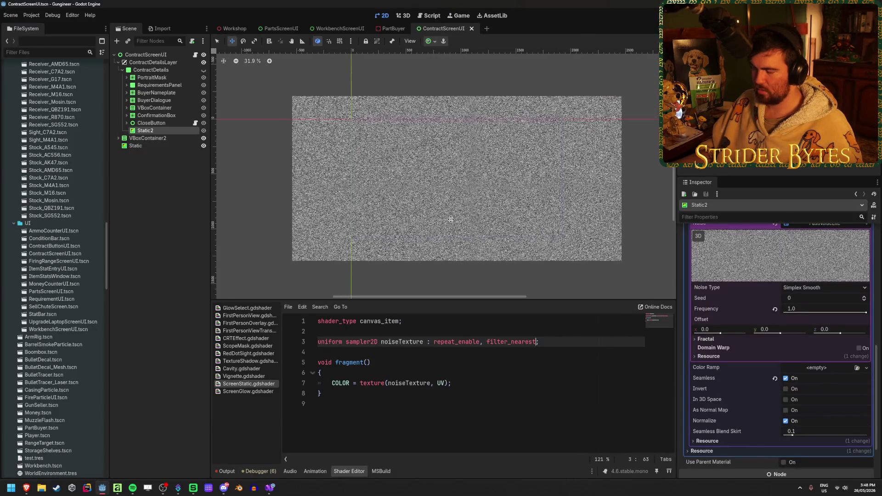
scroll(462, 235, up, 1)
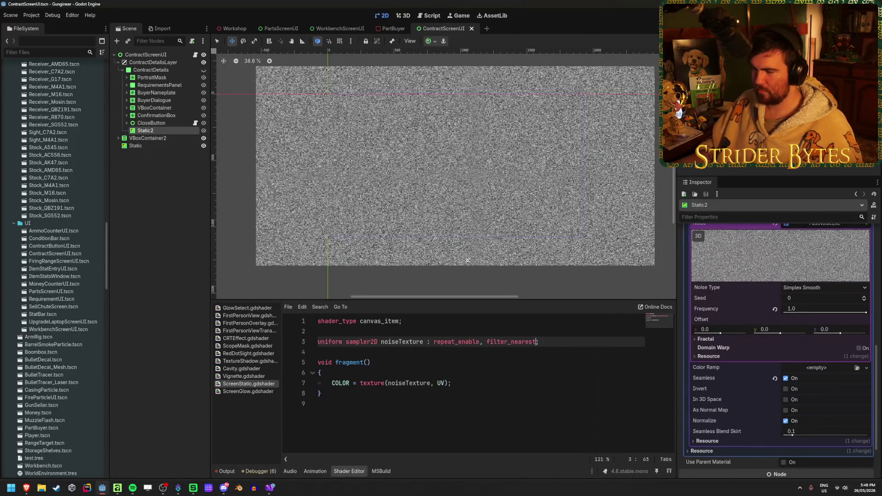
click(460, 383)
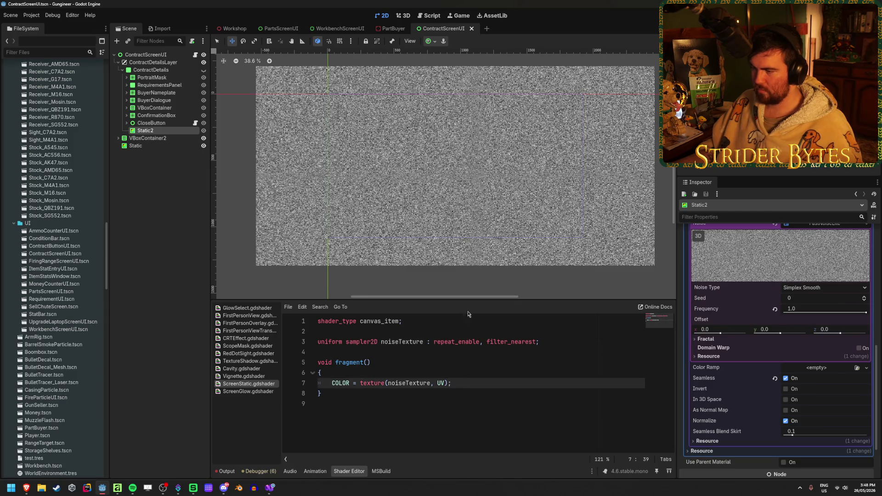
scroll(443, 239, up, 15)
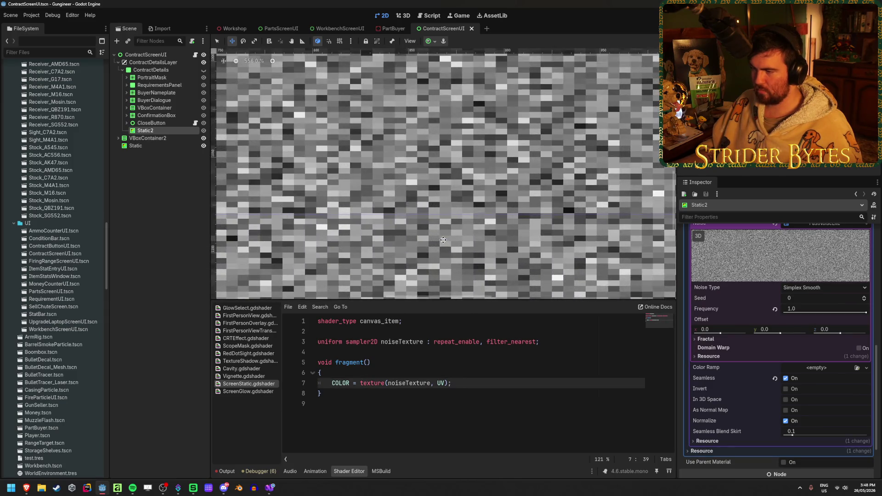
scroll(443, 239, down, 10)
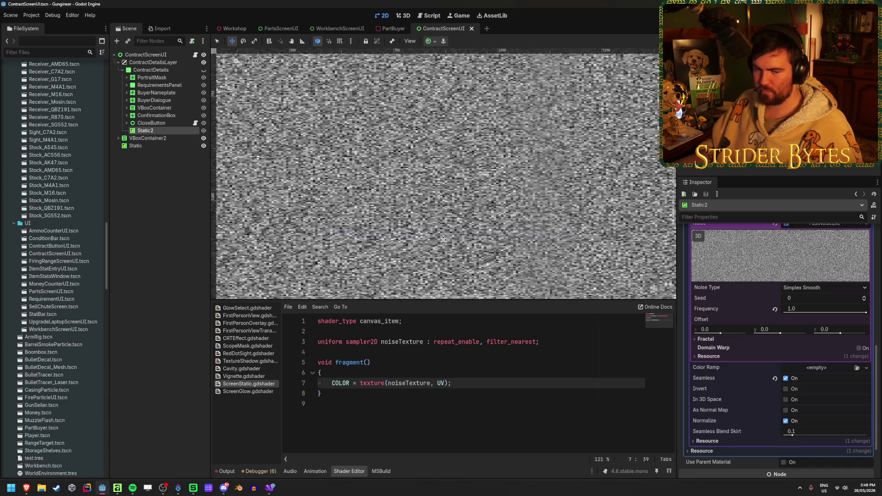
scroll(442, 240, up, 15)
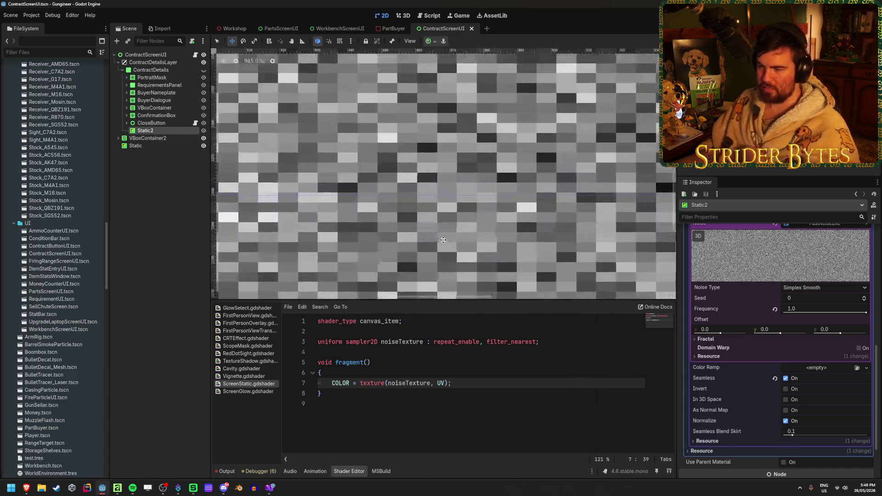
scroll(443, 240, down, 20)
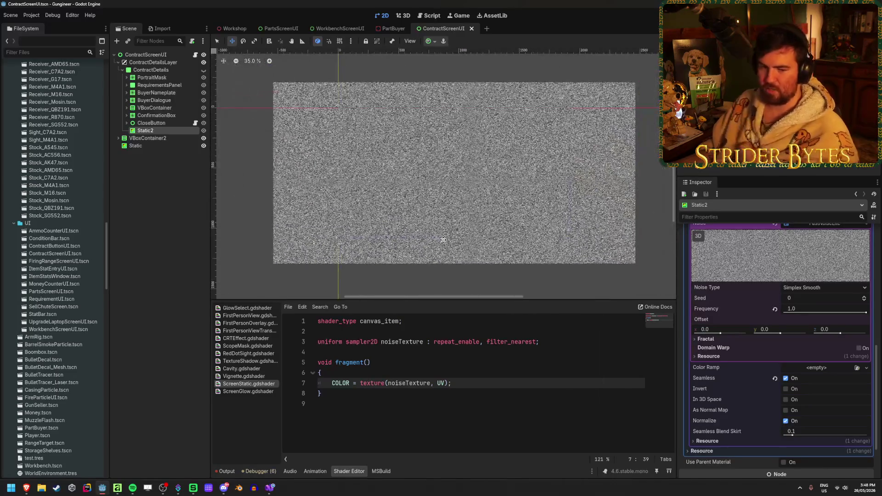
scroll(449, 206, up, 12)
scroll(412, 173, down, 10)
scroll(412, 173, up, 2)
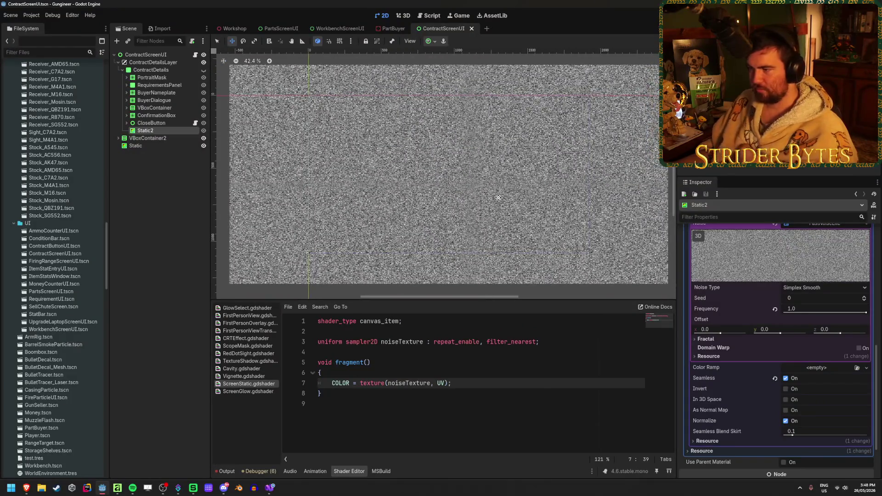
scroll(493, 205, down, 2)
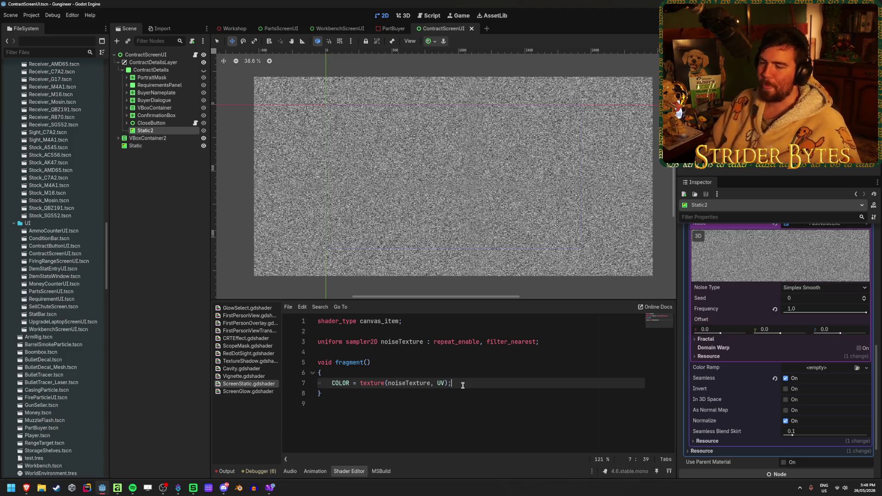
Try a new noise Seed, revert it to 0, and start line 8 with 'COLOR.a ='
drag(808, 298, 873, 298)
key(ctrl+z)
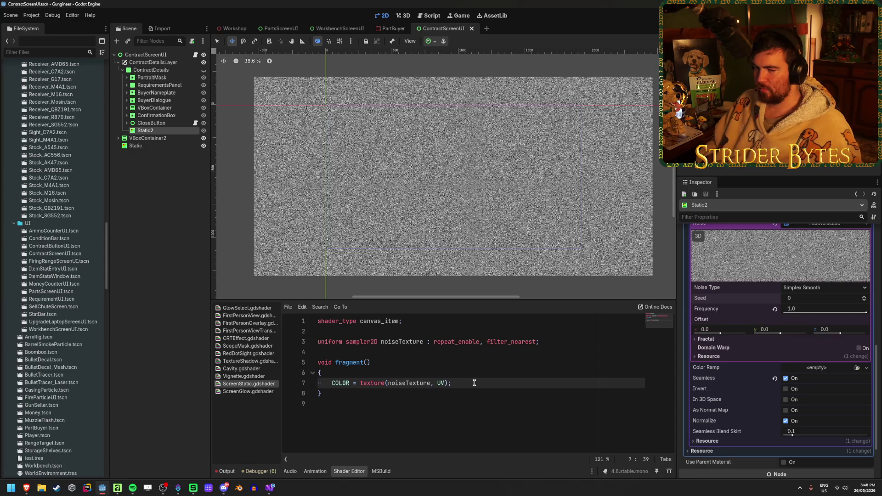
key(Return)
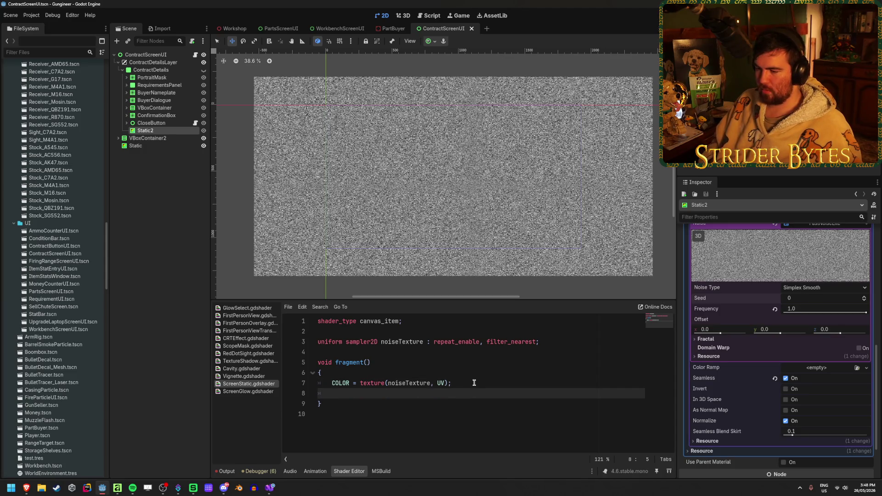
text(COLOR)
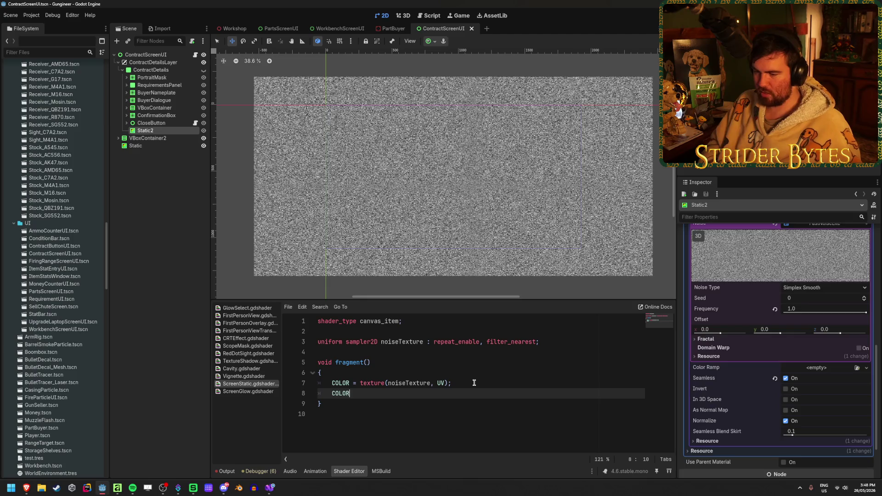
text(.a)
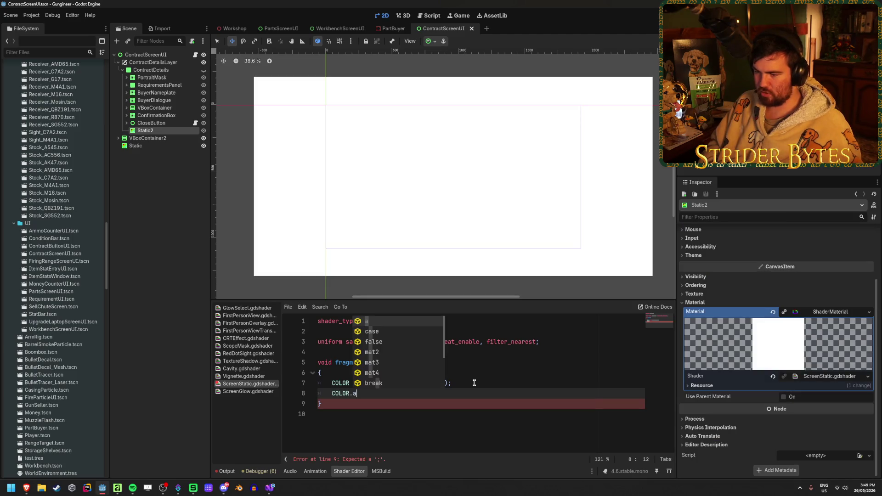
text( =)
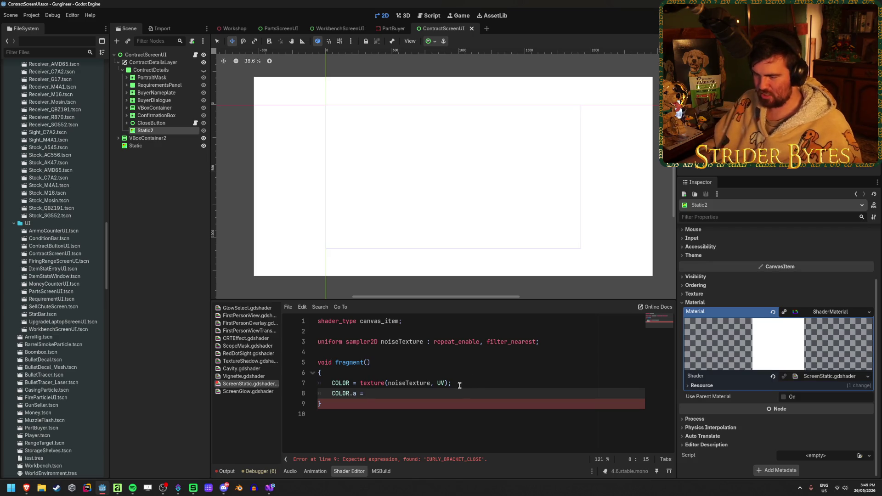
Complete line 8 as COLOR.a = texture(noiseTexture, UV).r; and save
drag(448, 383, 357, 382)
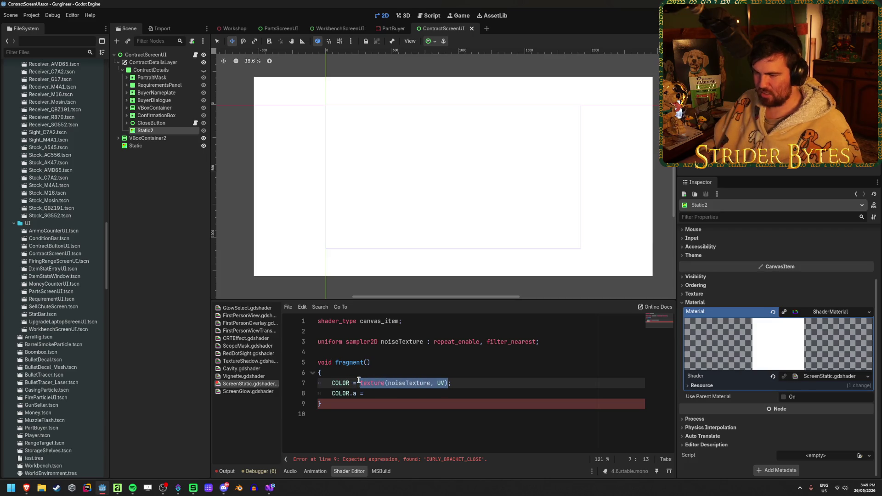
key(ctrl+c)
click(378, 392)
key(ctrl+v)
text(.r;)
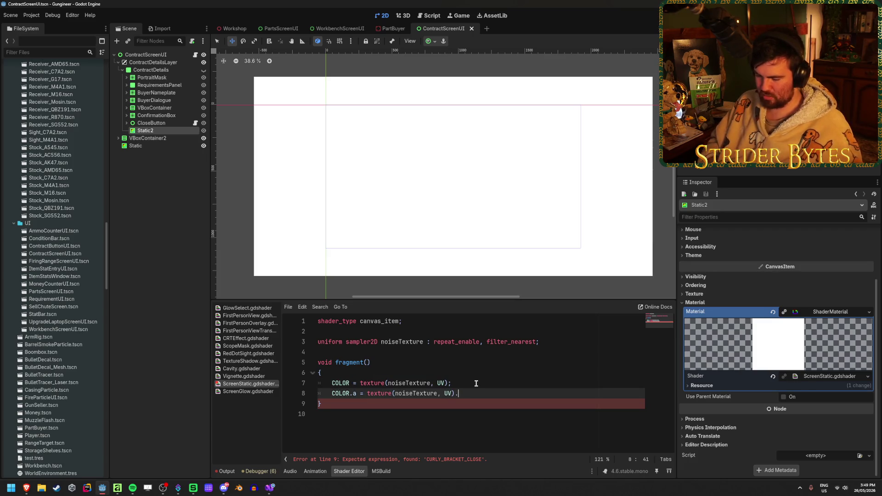
key(ctrl+s)
Try prefixing the alpha sample with '1 -', undo it, and check the semi-transparent static
scroll(418, 220, up, 7)
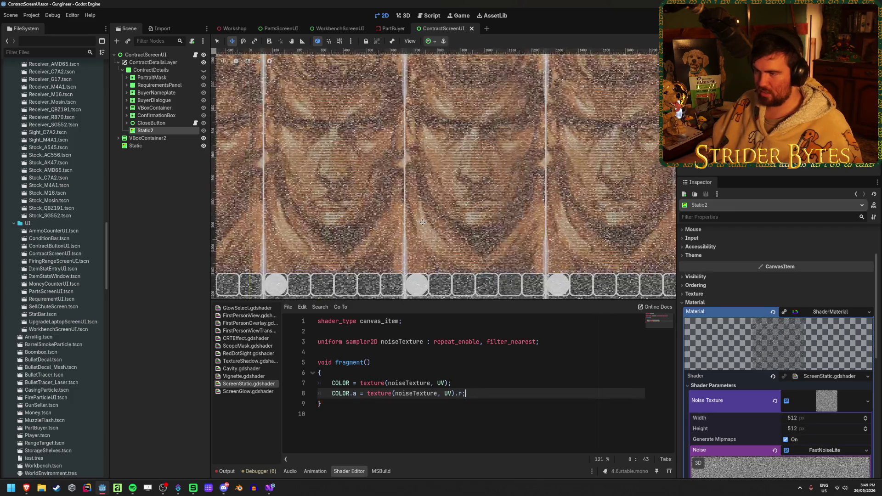
scroll(418, 220, up, 3)
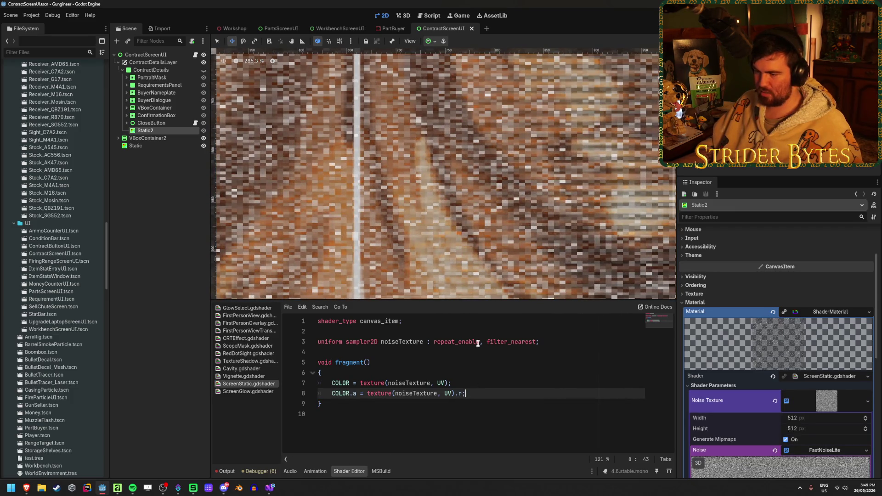
scroll(457, 283, down, 10)
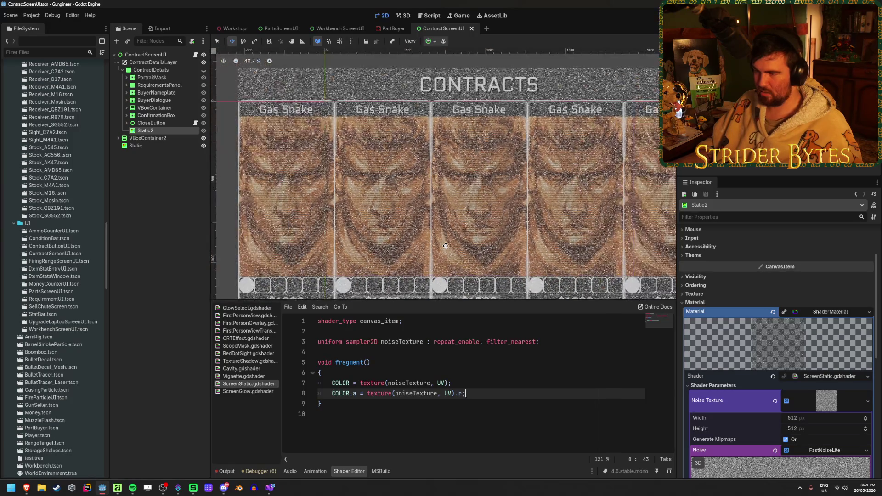
scroll(368, 134, up, 6)
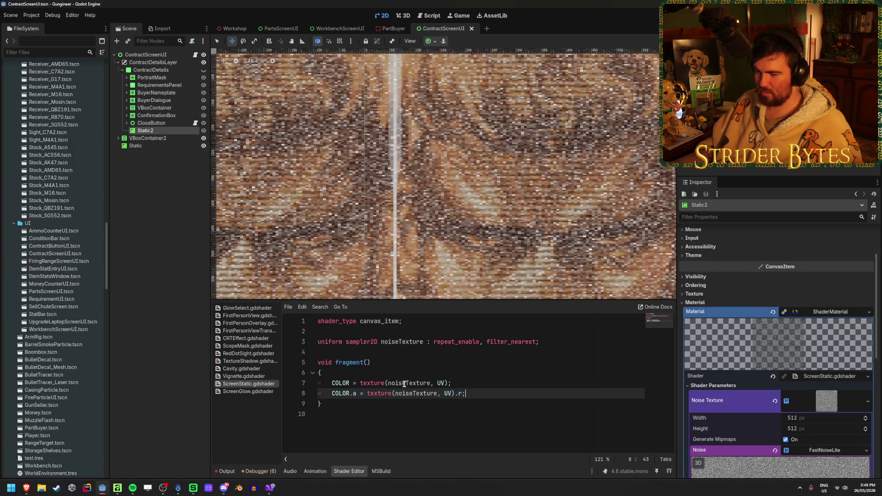
text(1 -)
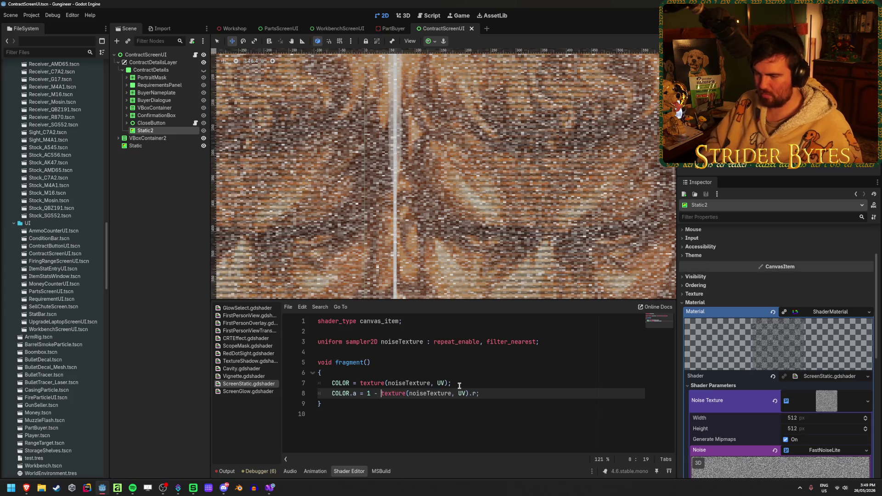
scroll(440, 281, down, 2)
scroll(440, 280, down, 6)
key(ctrl+z)
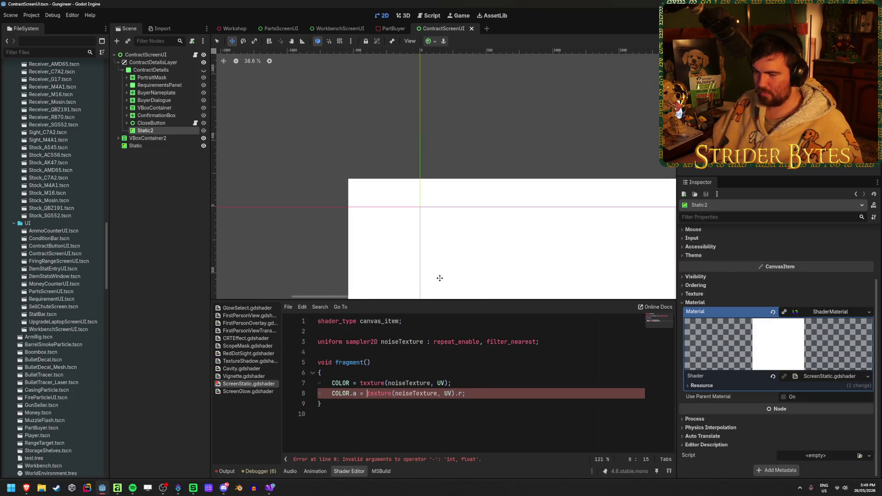
scroll(397, 183, up, 10)
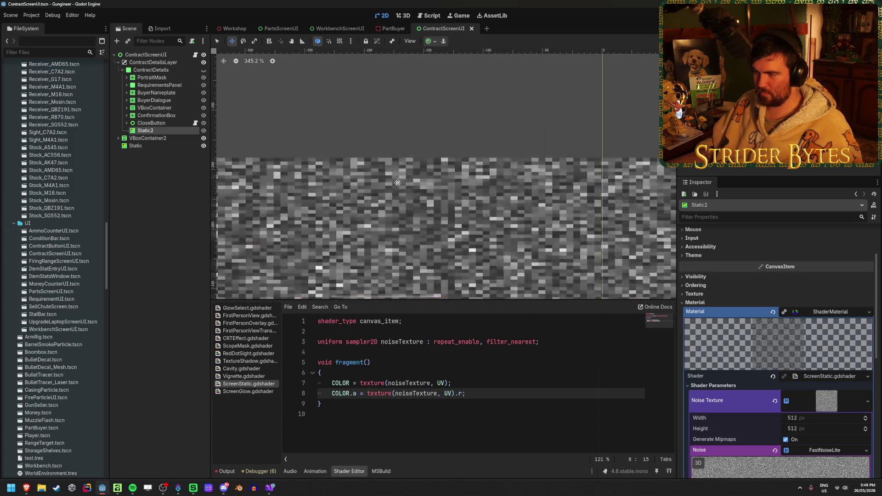
scroll(325, 257, down, 3)
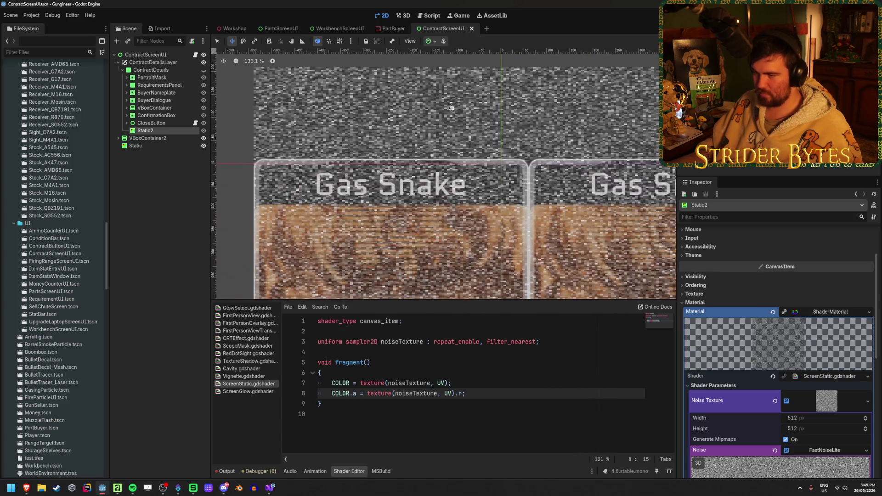
scroll(324, 258, up, 7)
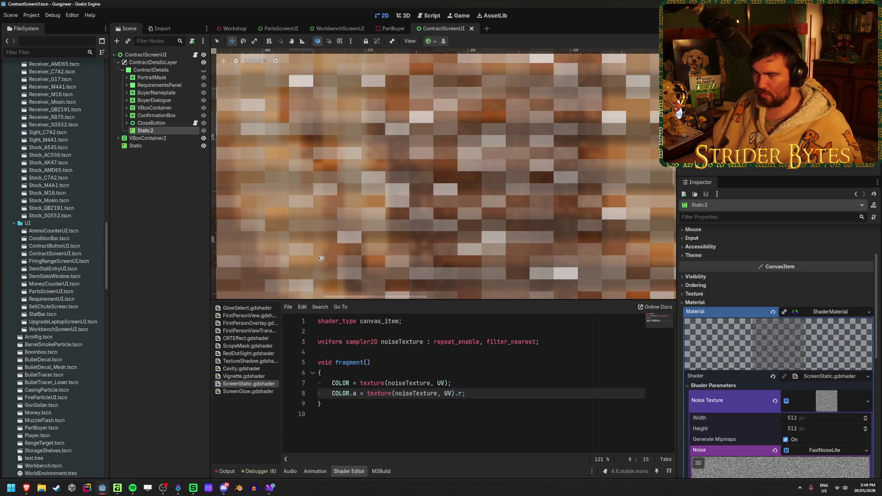
scroll(322, 258, down, 13)
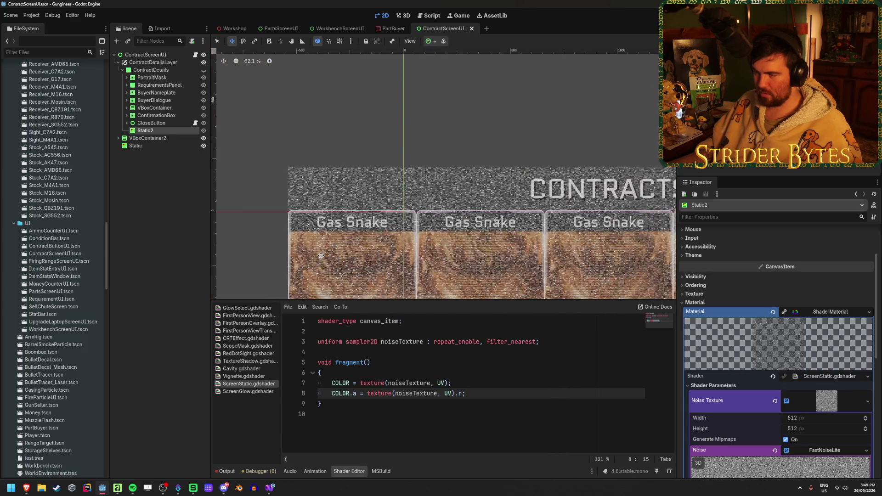
scroll(321, 256, down, 2)
click(462, 393)
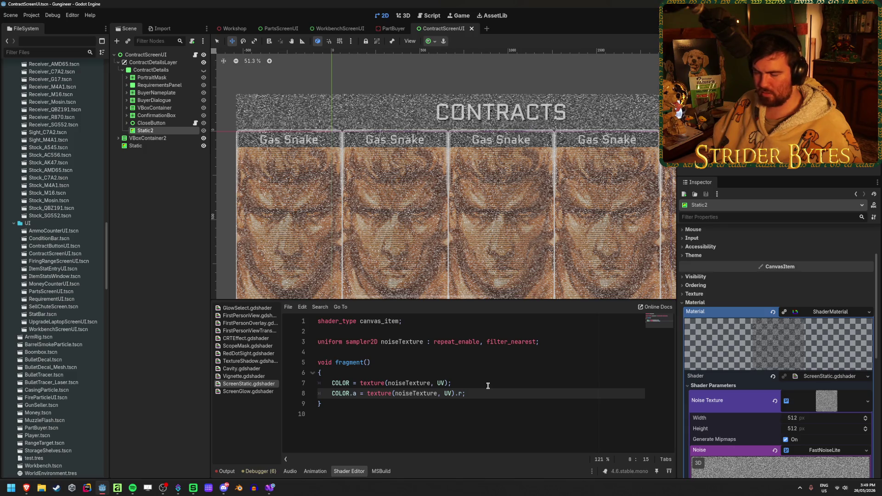
Change line 8 to COLOR.a = 1.0 - texture(noiseTexture, UV).r;
text(1 -)
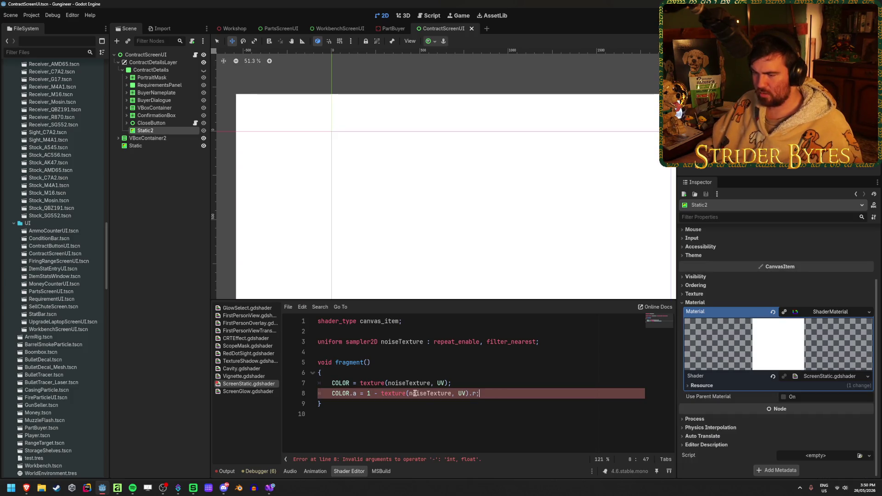
click(370, 394)
text(.0)
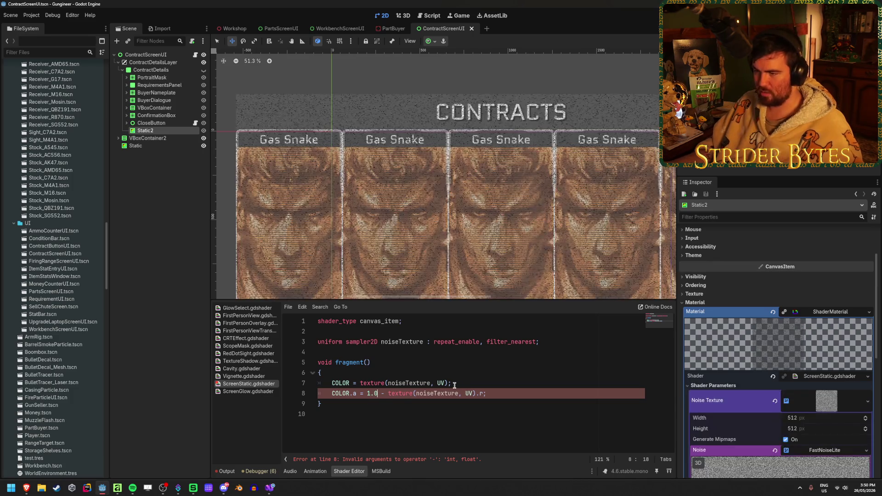
scroll(358, 159, up, 5)
scroll(357, 159, down, 4)
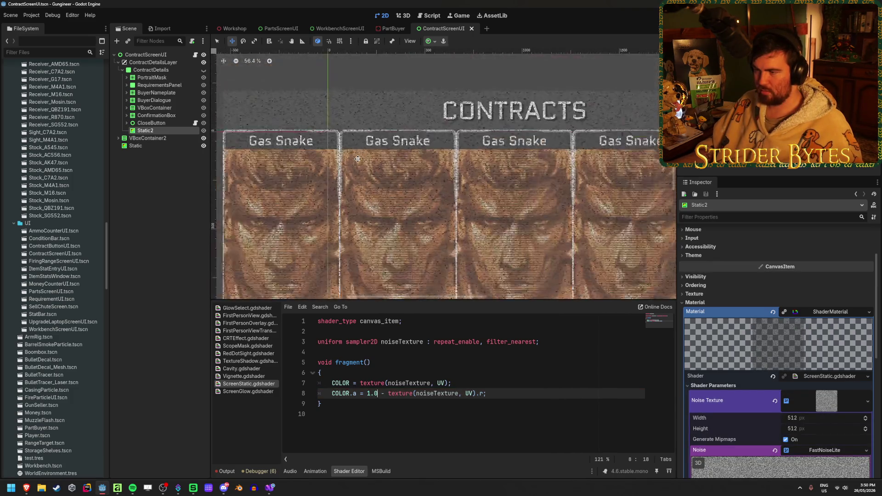
scroll(357, 159, down, 5)
scroll(357, 159, up, 15)
scroll(358, 159, down, 5)
scroll(357, 159, down, 6)
scroll(452, 201, up, 5)
scroll(452, 201, down, 4)
scroll(451, 185, up, 2)
scroll(451, 185, down, 1)
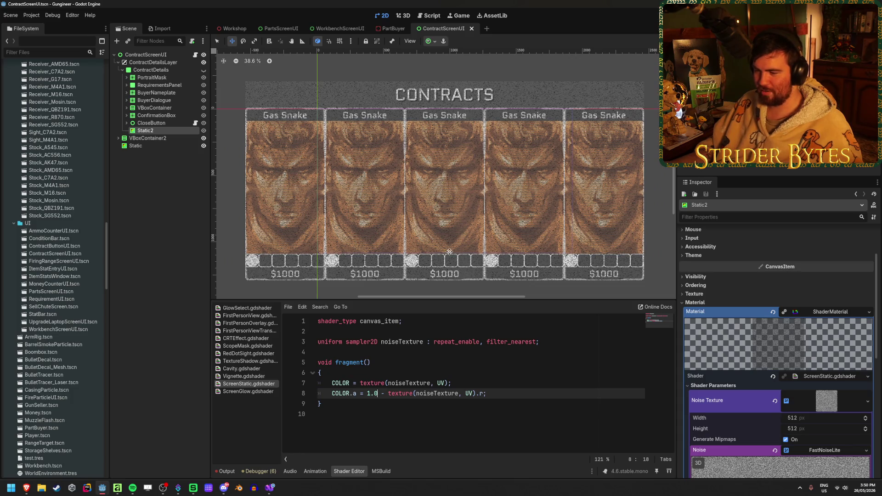
Inspect the inverted static transparency over the Contracts cards
click(502, 393)
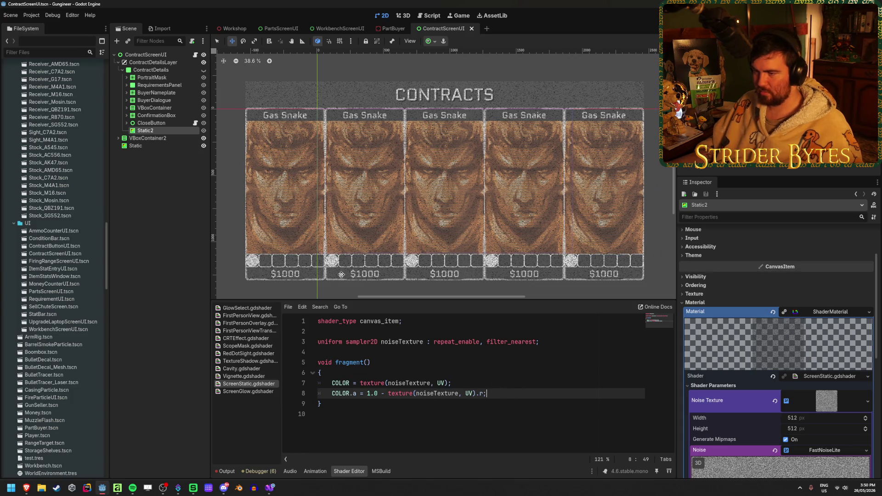
scroll(373, 205, up, 12)
scroll(372, 205, down, 10)
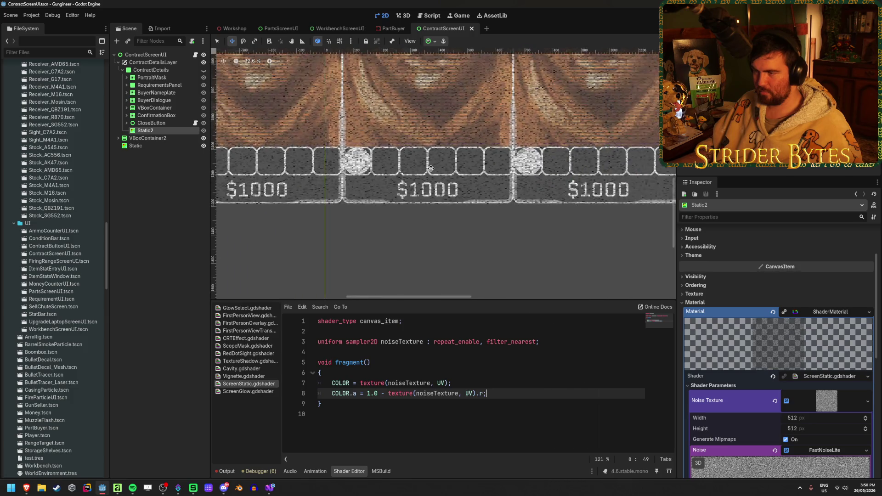
scroll(395, 220, down, 6)
scroll(480, 217, up, 3)
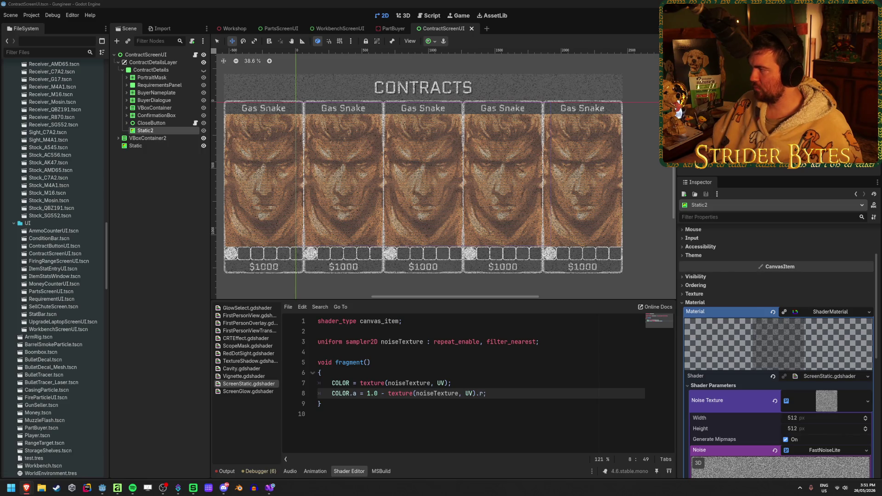
Scroll through the Simple Film Grain page and look over its amount uniform
scroll(311, 276, down, 4)
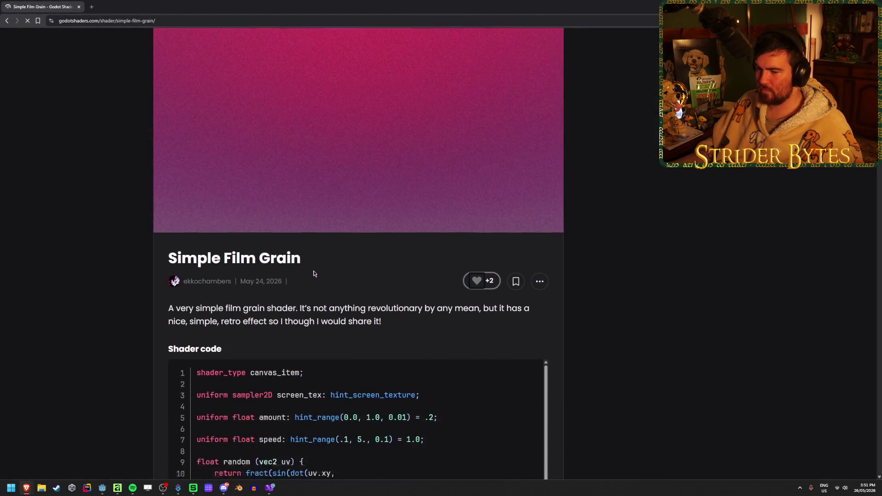
scroll(265, 210, down, 1)
scroll(328, 247, down, 2)
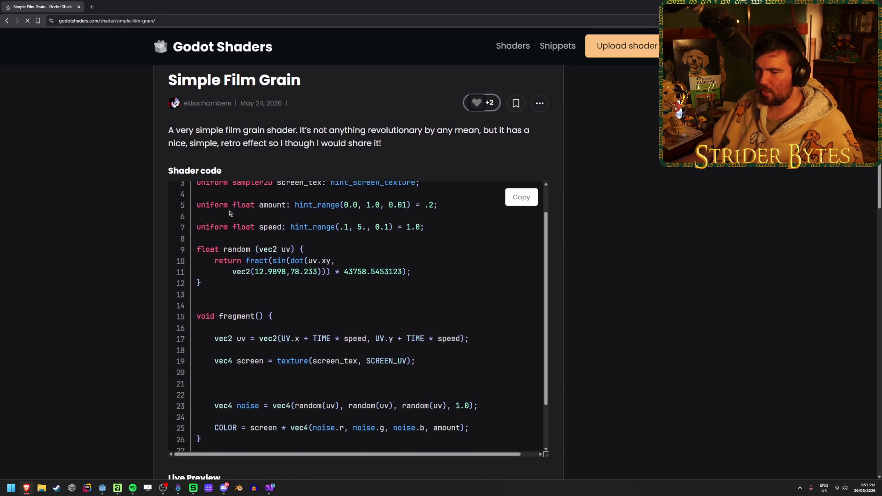
scroll(329, 247, down, 3)
scroll(329, 246, down, 1)
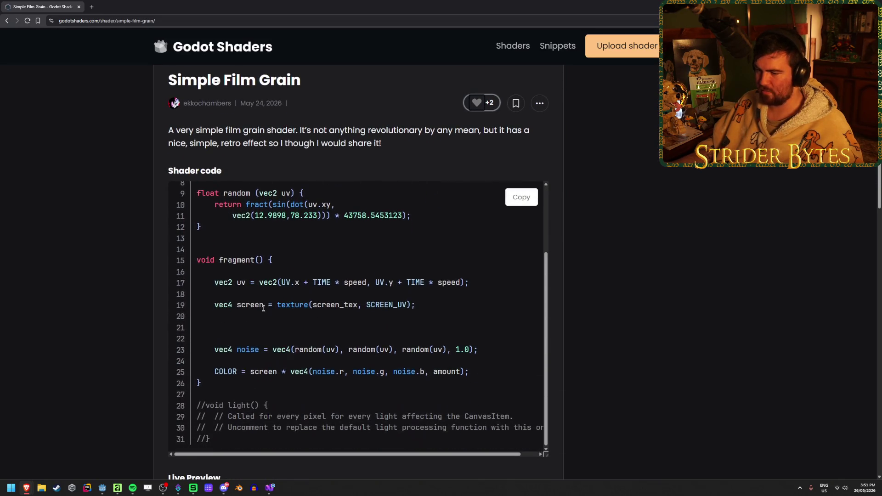
scroll(267, 304, up, 4)
drag(239, 238, 350, 239)
click(425, 239)
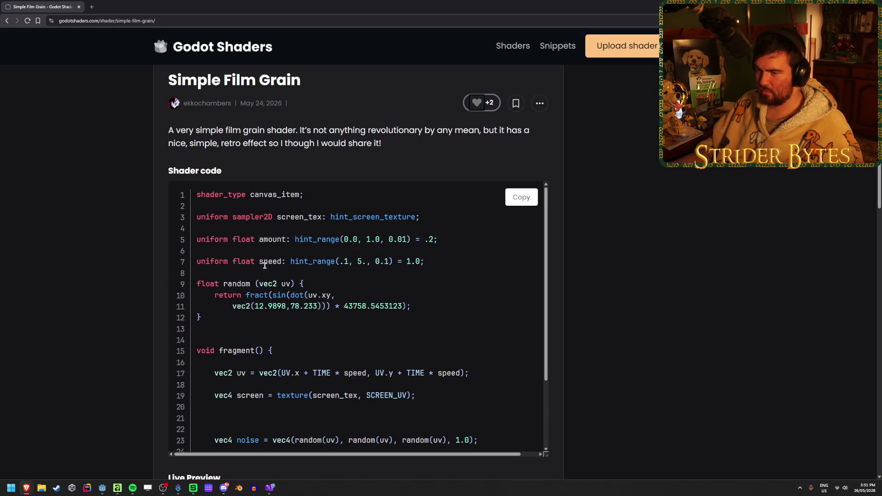
Copy the Simple Film Grain shader code and return to the Godot editor
scroll(252, 335, down, 3)
scroll(252, 334, down, 2)
scroll(92, 346, up, 1)
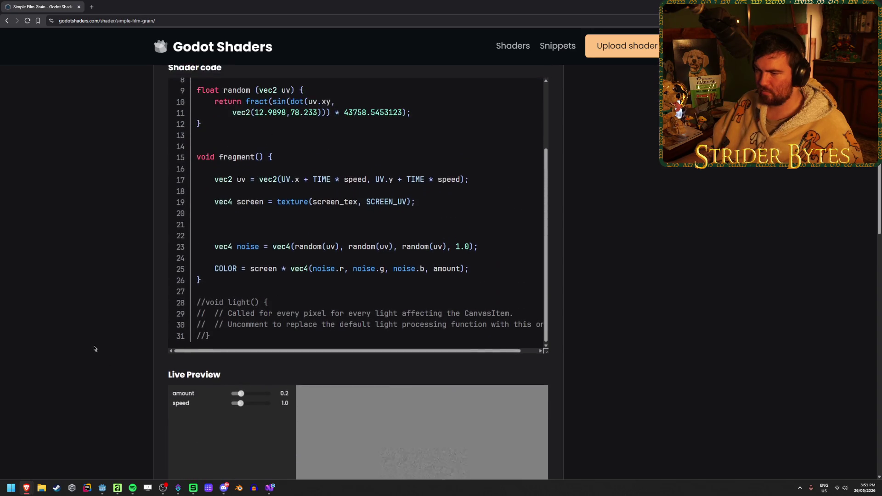
scroll(93, 347, down, 4)
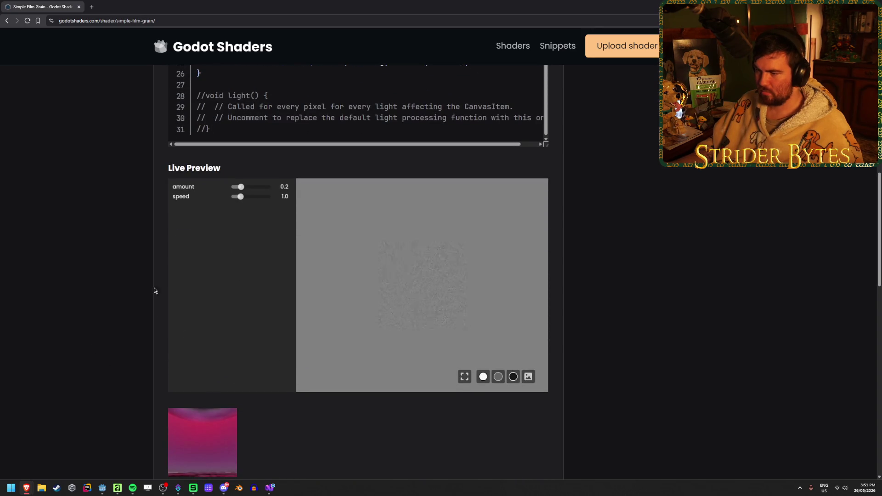
scroll(156, 284, up, 5)
mouse_move(216, 317)
mouse_down()
mouse_move(202, 110)
mouse_move(198, 271)
mouse_move(181, 335)
mouse_up()
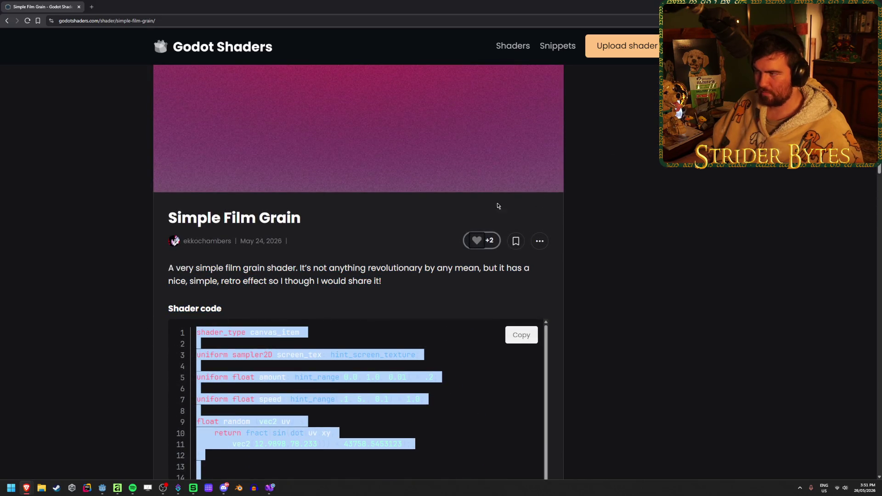
click(522, 335)
key(alt+Tab)
click(467, 368)
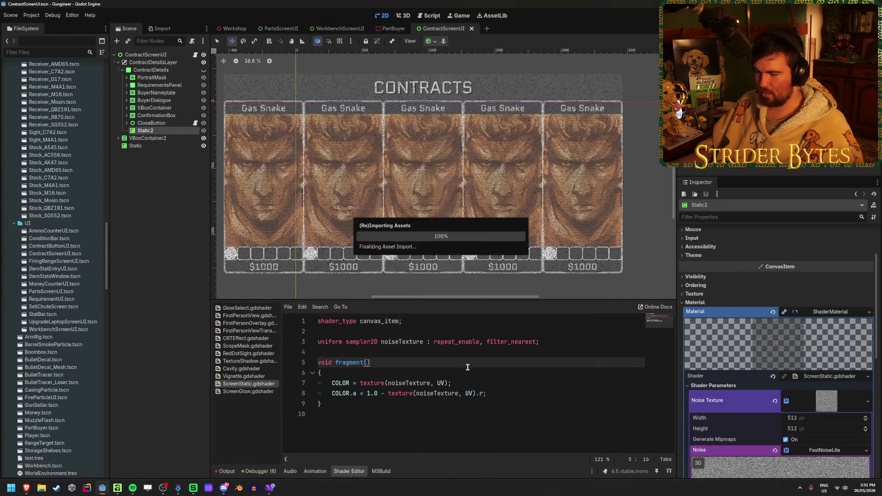
Replace the ScreenStatic code with the pasted film grain shader and save
key(ctrl+a)
key(ctrl+v)
key(ctrl+s)
click(535, 361)
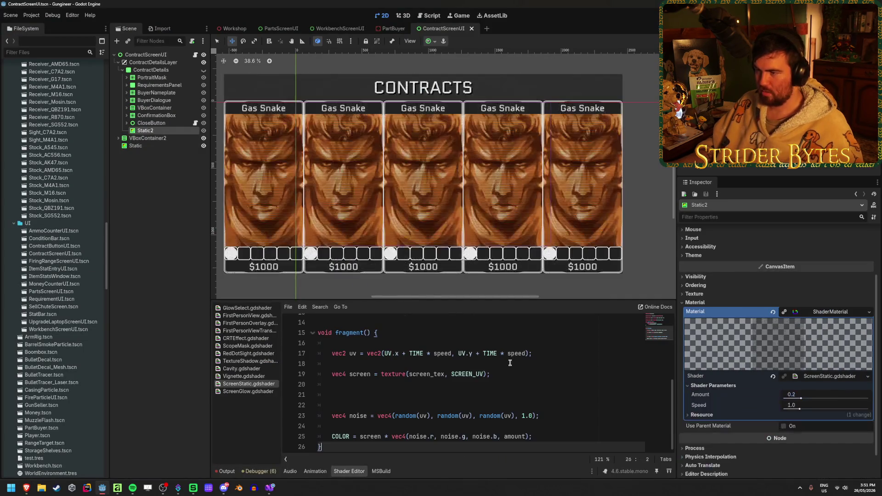
scroll(398, 191, up, 10)
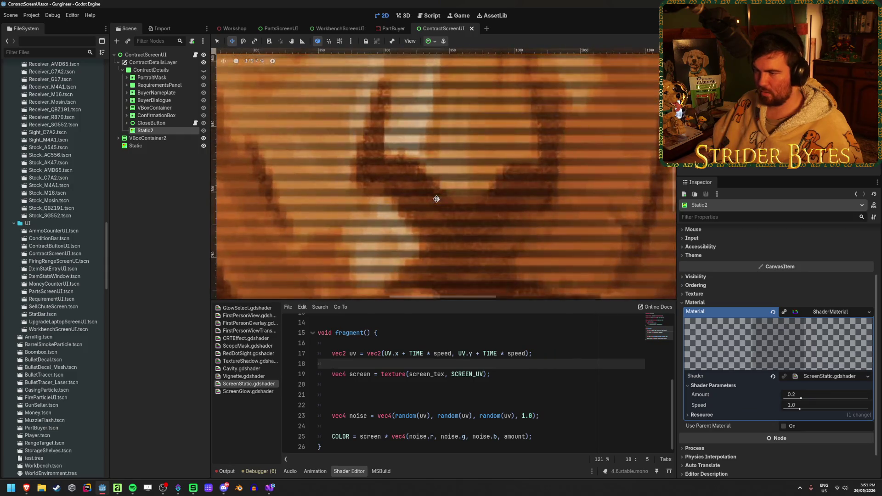
scroll(436, 199, down, 9)
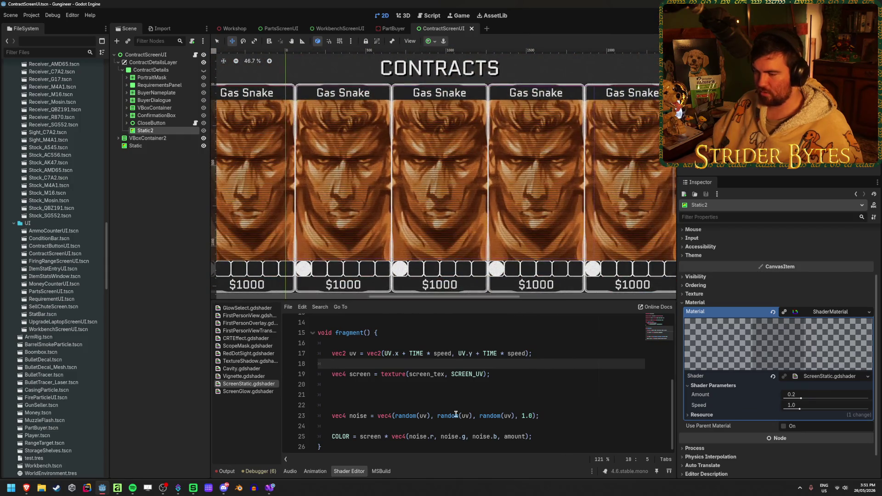
Raise the grain Amount to about 0.85 and Speed to about 4.7
drag(800, 398, 877, 399)
mouse_move(799, 409)
mouse_down()
mouse_move(865, 408)
mouse_move(784, 399)
mouse_move(869, 398)
mouse_move(844, 398)
mouse_up()
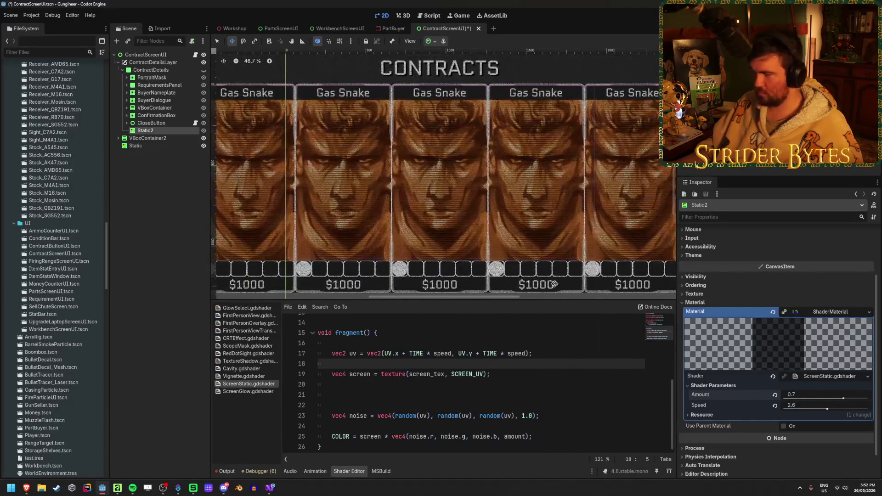
scroll(458, 233, up, 6)
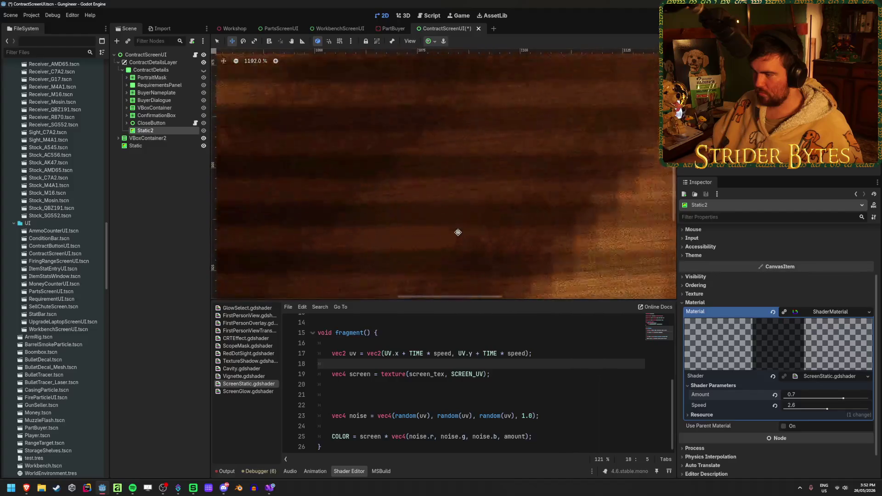
scroll(458, 232, down, 2)
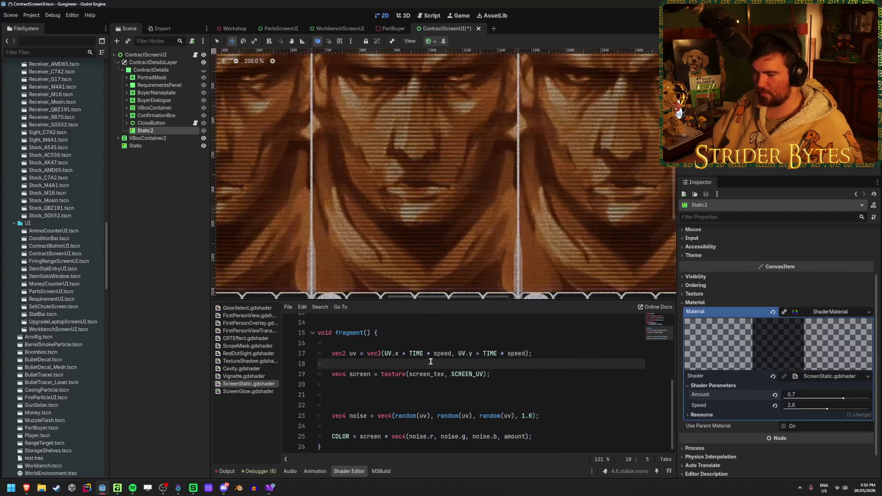
Undo back to the noiseTexture shader, remove the alpha line, and save
click(391, 416)
click(392, 404)
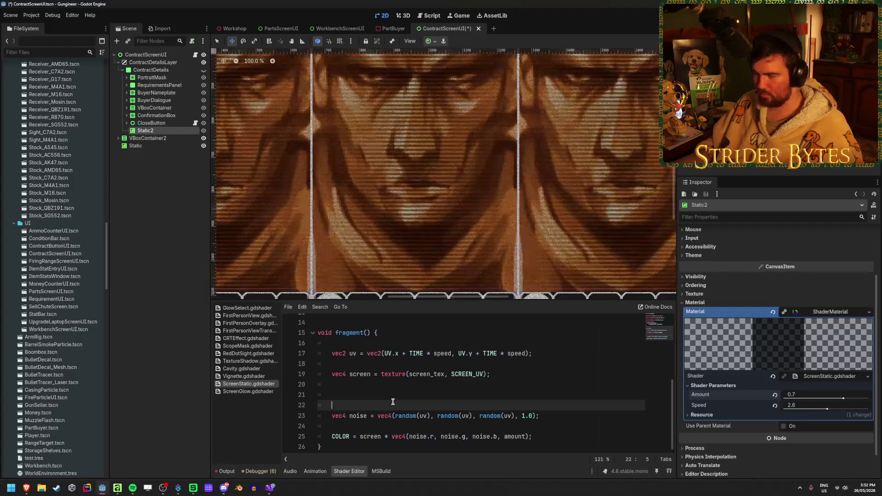
key(ctrl+z)
key(ctrl+z)
key(shift+End)
key(Delete)
key(BackSpace)
key(BackSpace)
key(BackSpace)
key(BackSpace)
key(BackSpace)
key(BackSpace)
key(ctrl+s)
scroll(430, 207, down, 3)
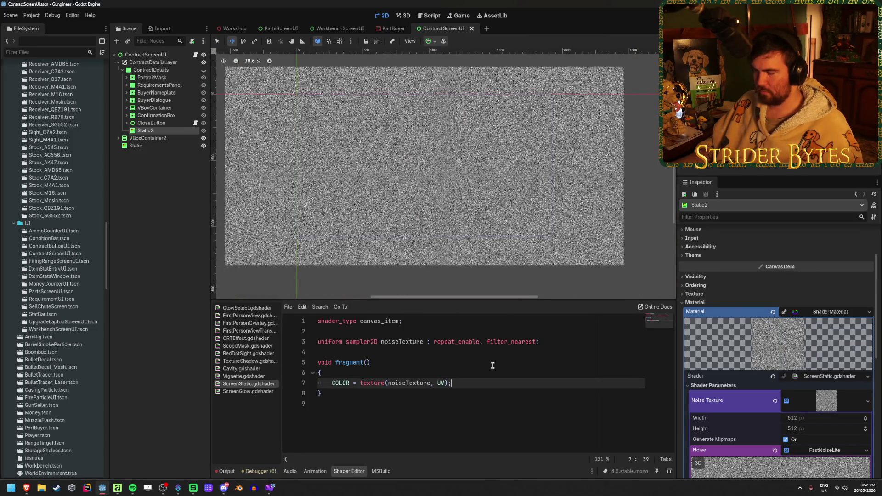
Switch to the browser window
mouse_move(26, 488)
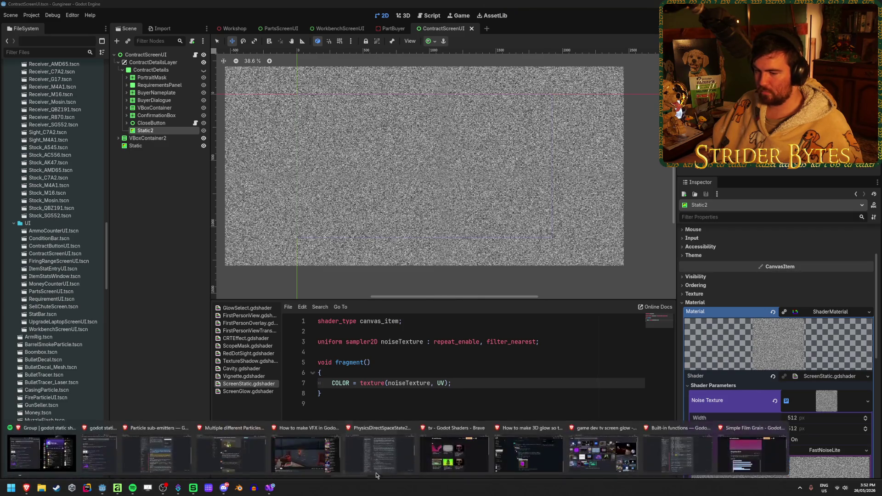
click(664, 449)
key(alt+Tab)
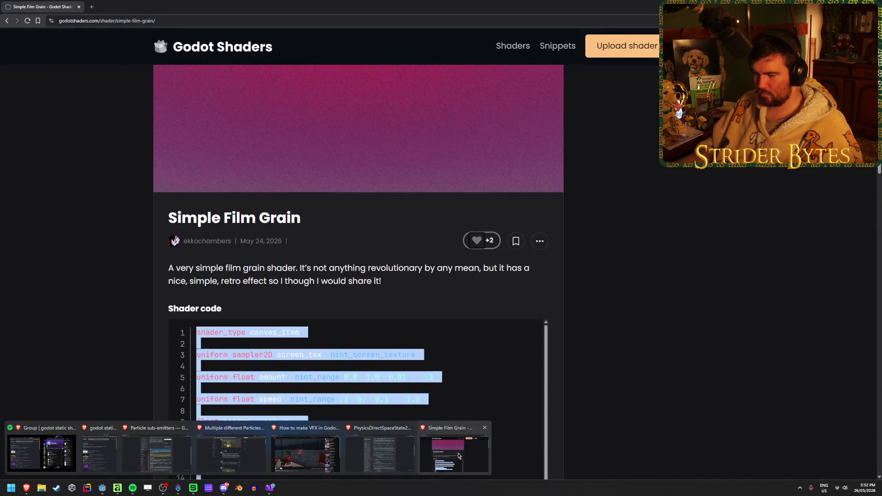
Bring the Simple Film Grain shader page back up and scroll down to its shader code
click(459, 455)
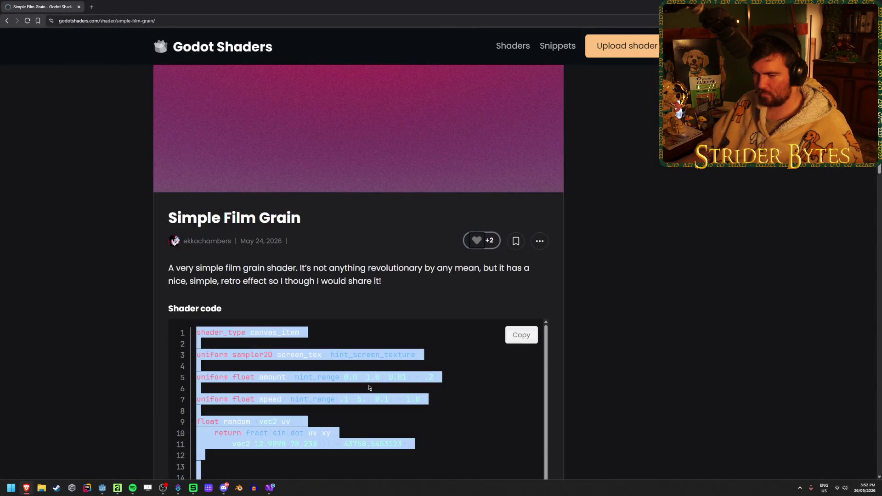
drag(381, 280, 158, 266)
click(158, 266)
drag(276, 268, 437, 280)
click(432, 279)
scroll(25, 307, down, 2)
scroll(41, 299, down, 1)
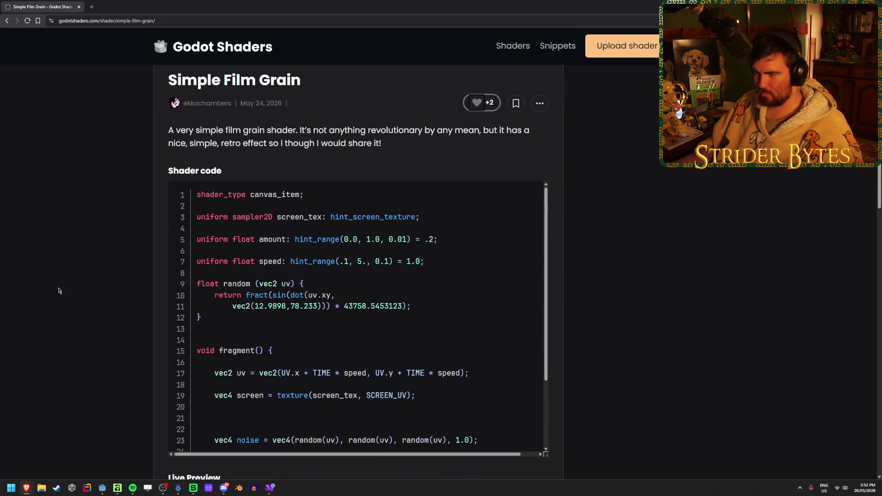
scroll(250, 296, down, 2)
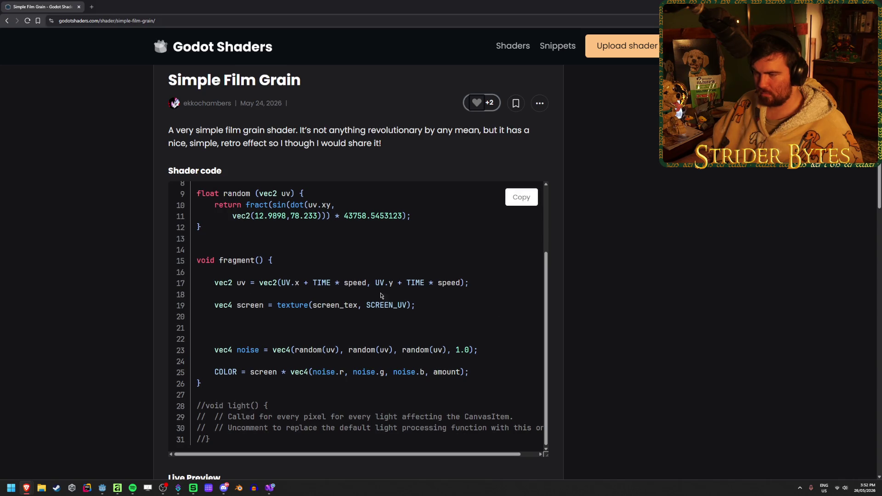
Highlight the uv offset expression on line 17 and the screen texture line 19
mouse_move(228, 284)
mouse_down()
mouse_move(449, 290)
mouse_move(335, 282)
mouse_up()
click(334, 282)
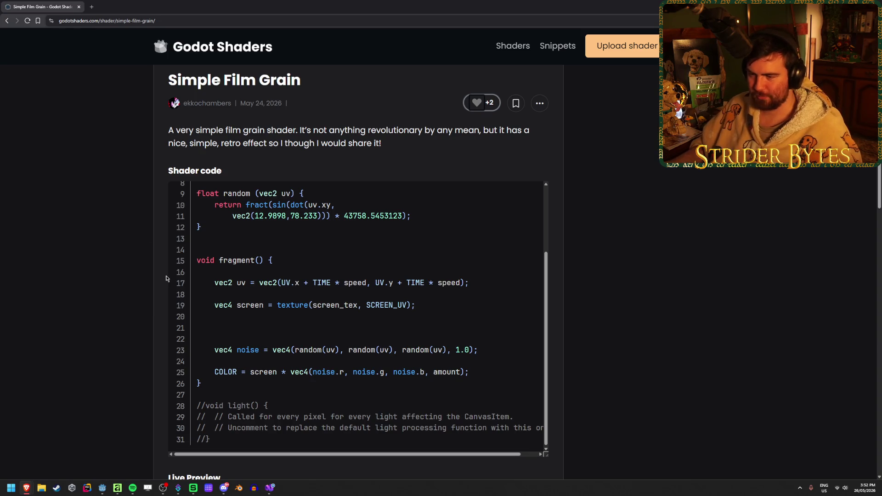
triple_click(404, 305)
click(247, 304)
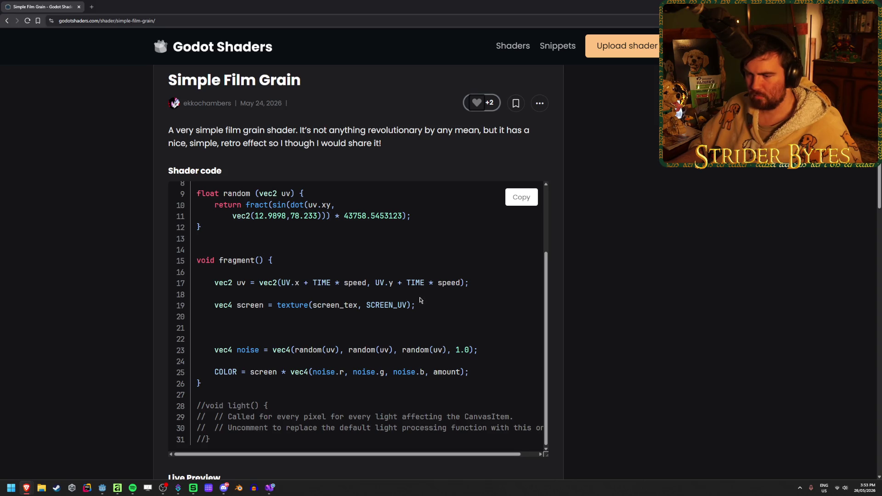
scroll(419, 301, up, 2)
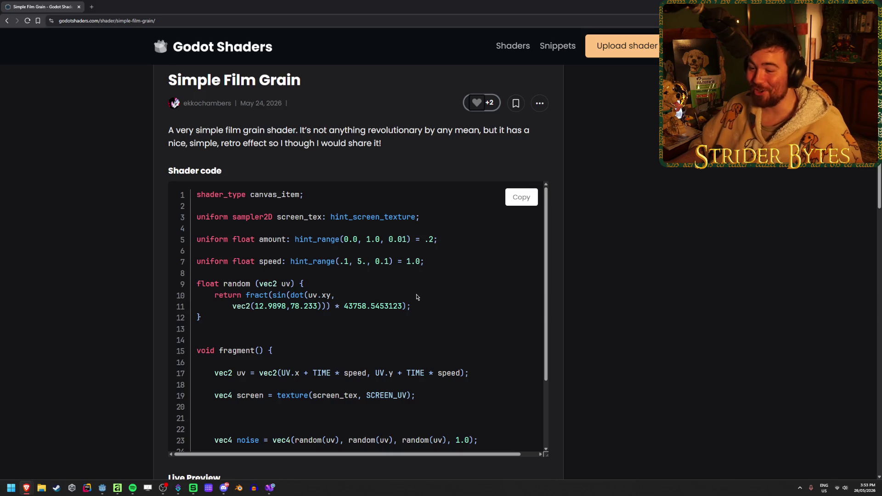
scroll(417, 298, down, 2)
scroll(418, 305, down, 1)
scroll(418, 306, up, 1)
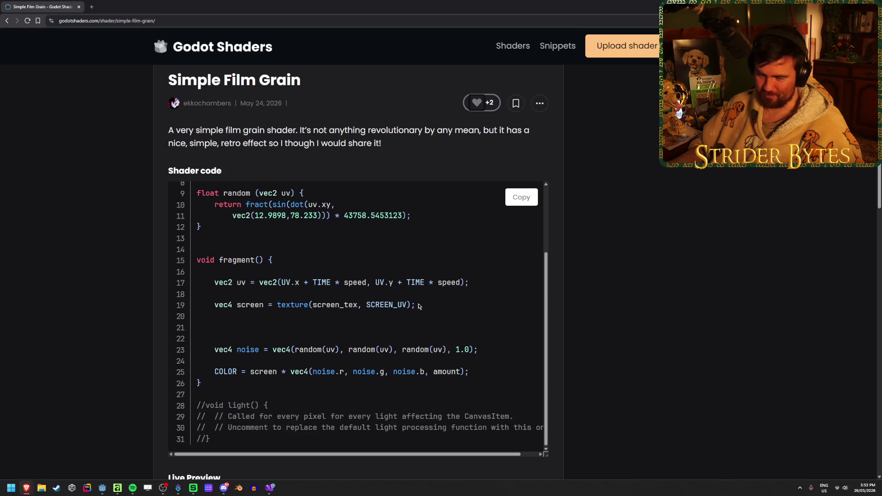
mouse_move(418, 305)
mouse_down()
mouse_move(133, 291)
mouse_move(425, 304)
mouse_up()
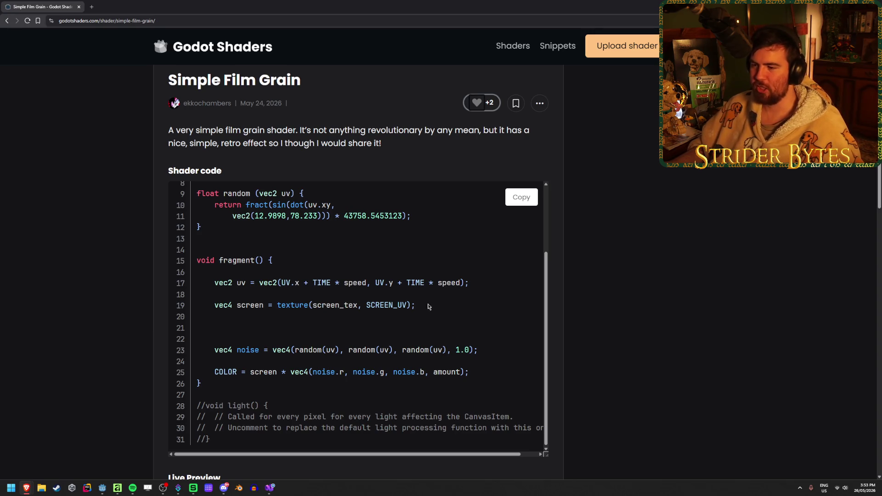
scroll(441, 312, up, 2)
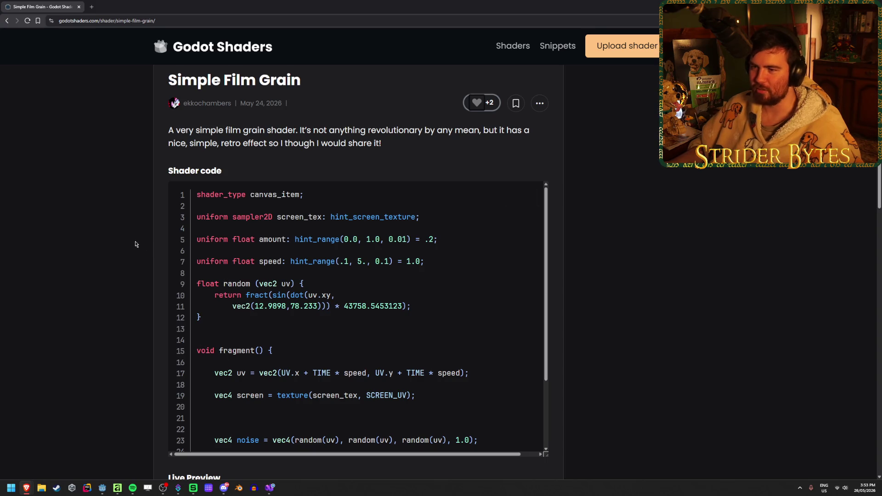
scroll(140, 249, down, 1)
scroll(297, 205, down, 8)
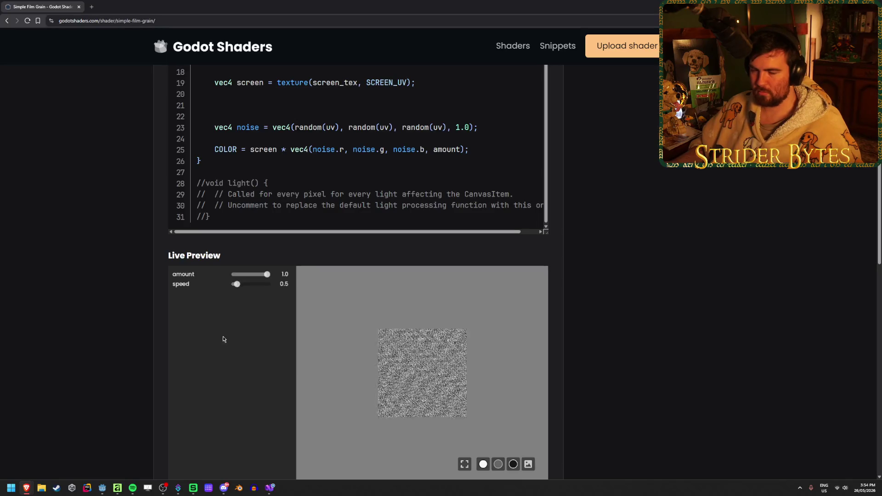
scroll(84, 342, up, 4)
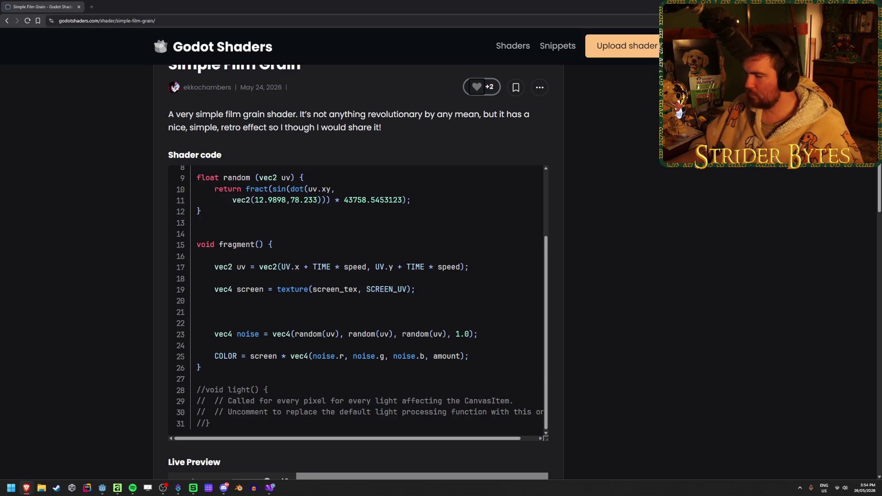
key(ctrl+Tab)
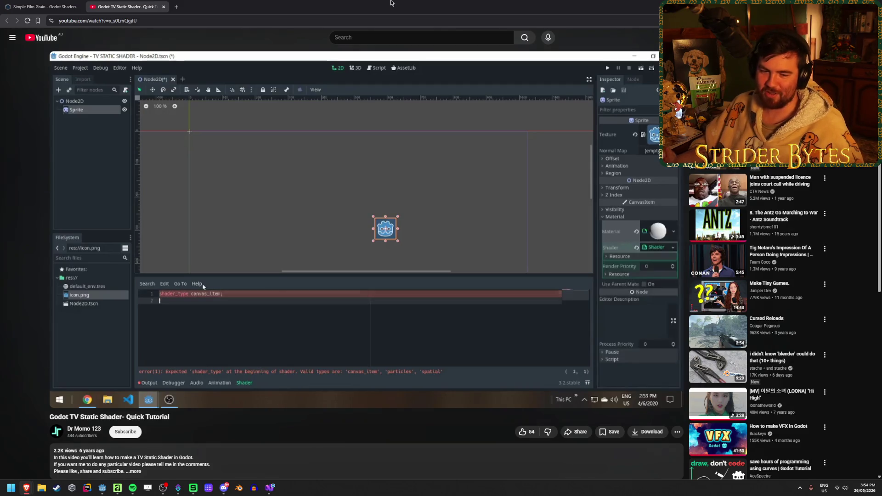
mouse_move(224, 404)
key(space)
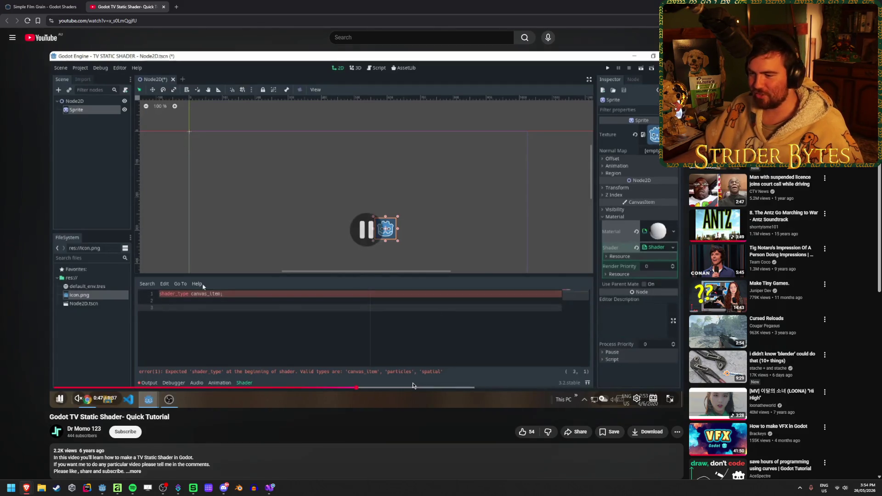
click(423, 389)
click(449, 345)
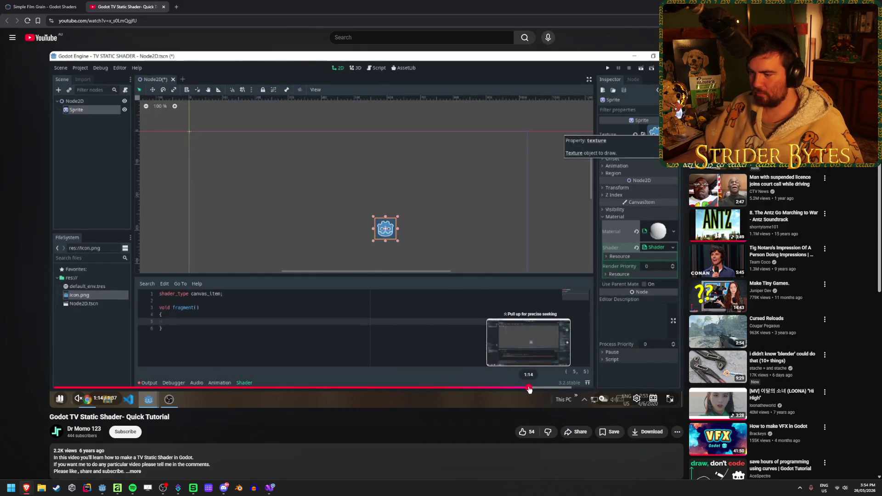
click(529, 390)
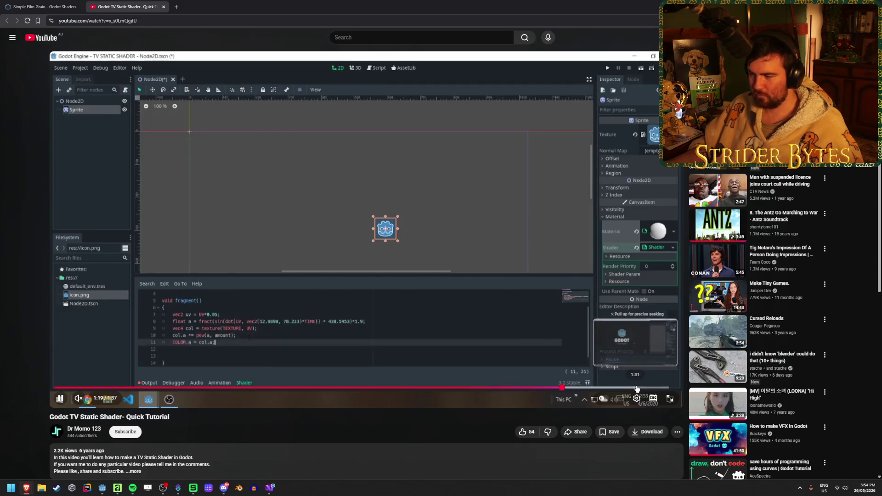
click(637, 388)
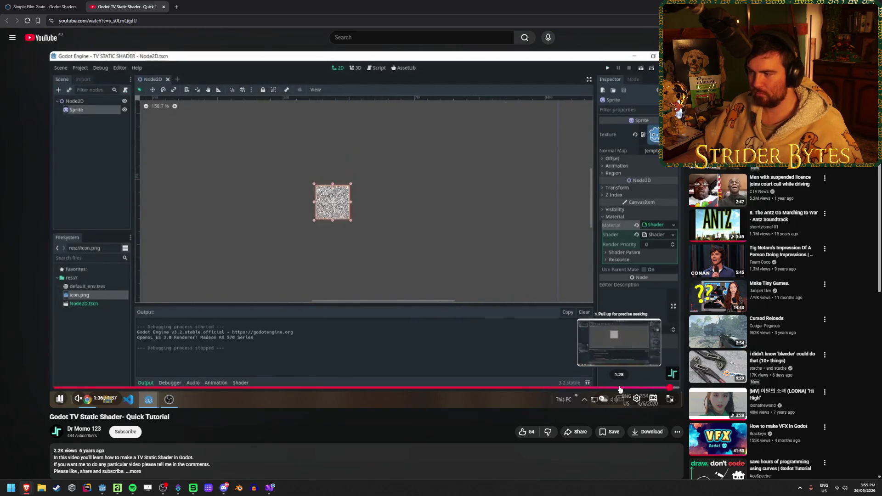
click(613, 388)
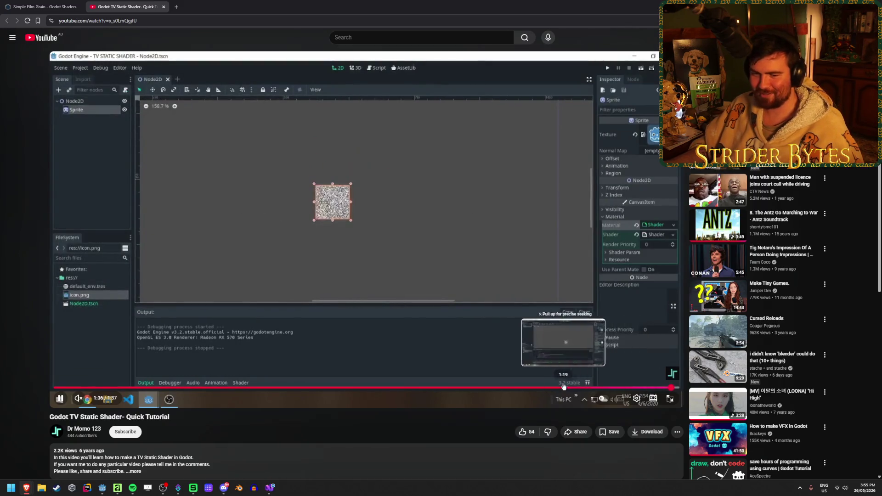
click(565, 388)
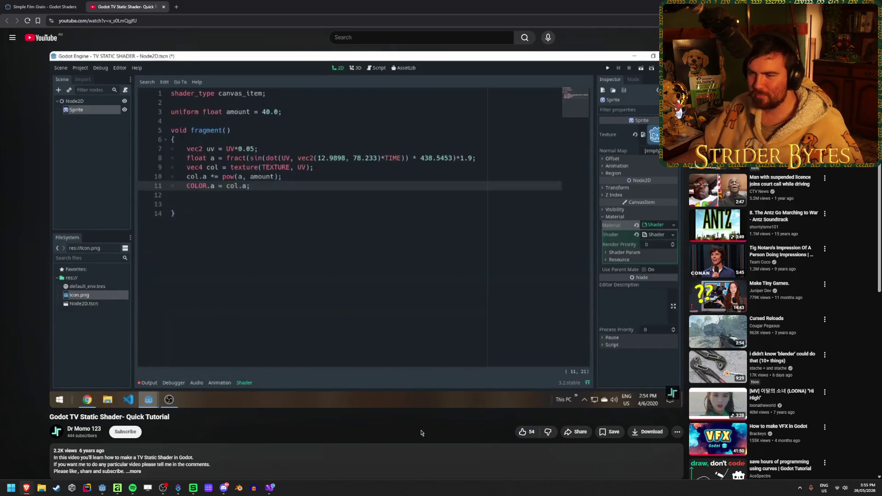
click(365, 262)
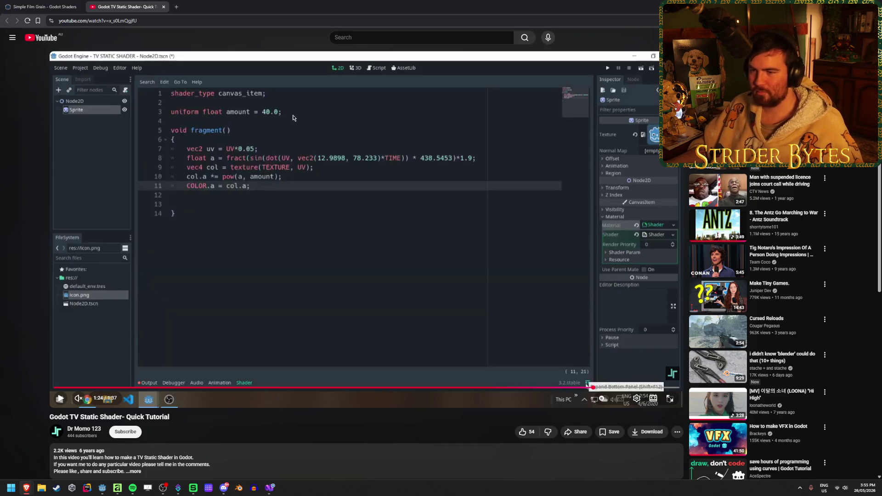
click(531, 343)
drag(528, 390, 513, 387)
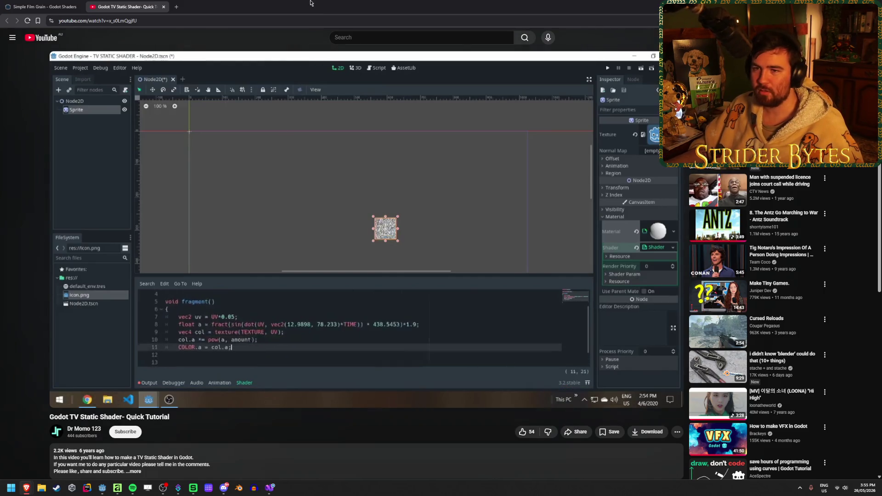
click(44, 6)
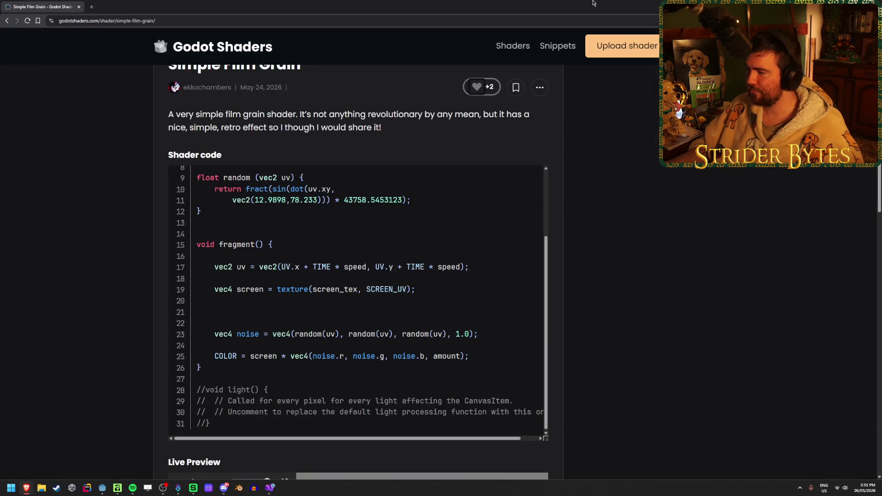
Save the ContractScreenUI scene in Godot, then switch to the VHS effect YouTube tutorial
key(alt+Tab)
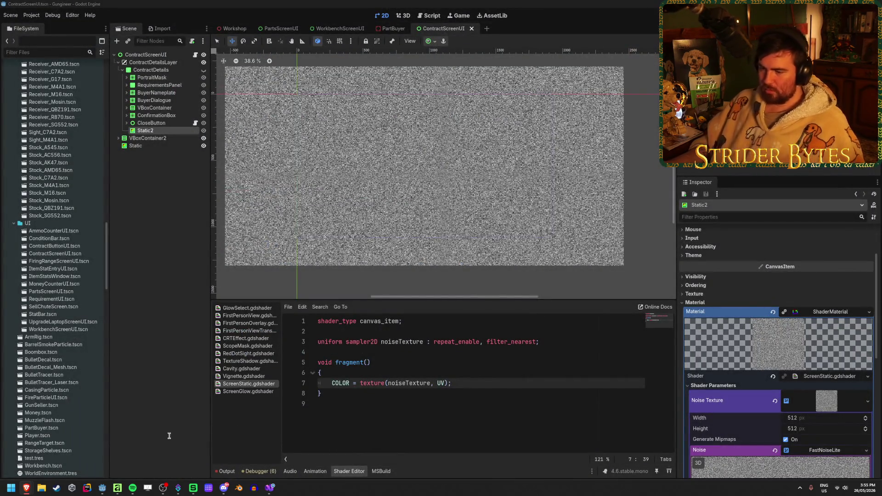
key(ctrl+s)
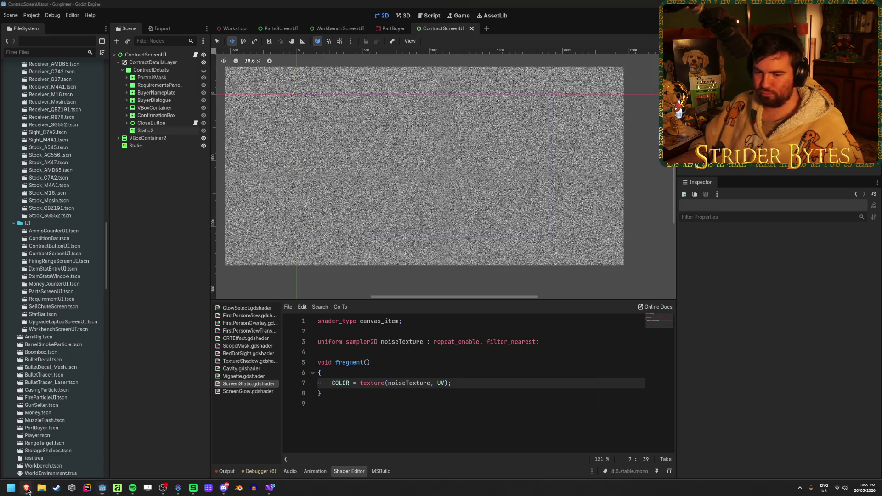
mouse_move(27, 490)
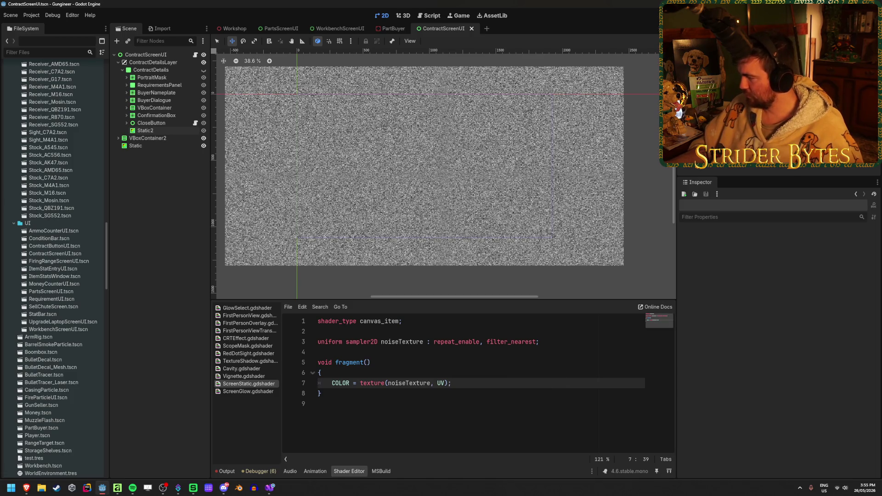
key(alt+Tab)
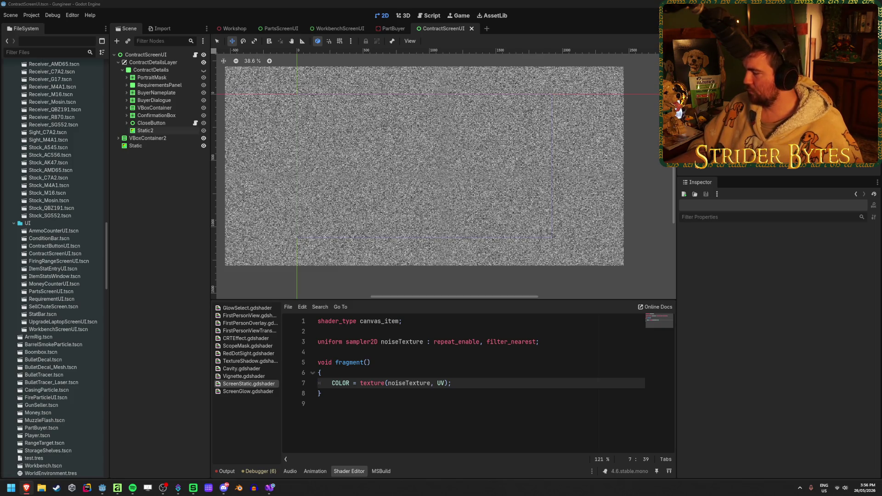
key(alt+Tab)
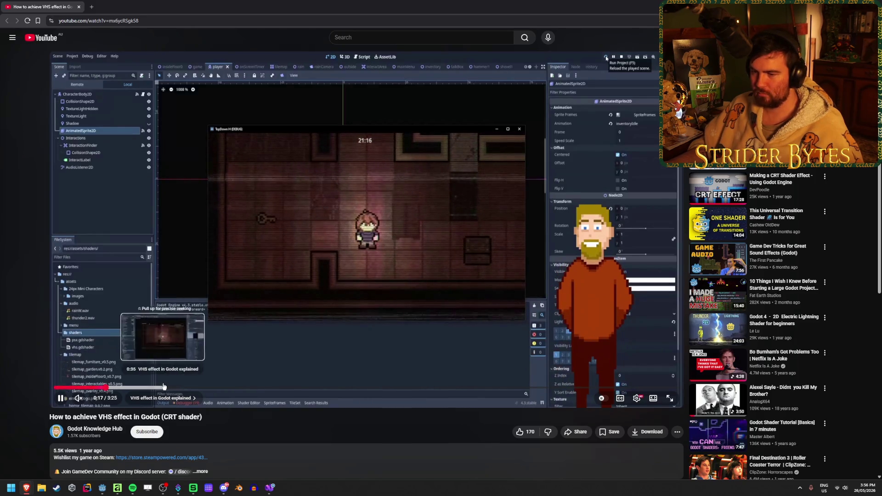
Skim the VHS/CRT tutorial from 0:33 to 3:07, past the shader code and material setup
click(157, 388)
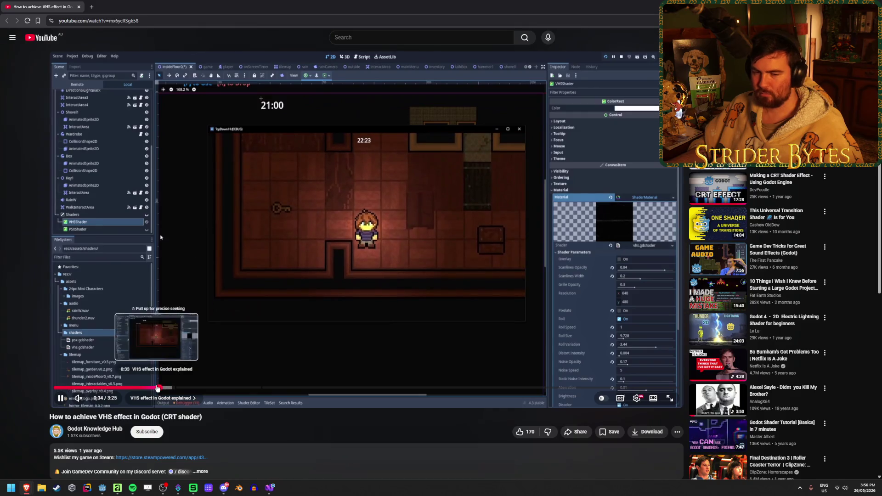
click(194, 388)
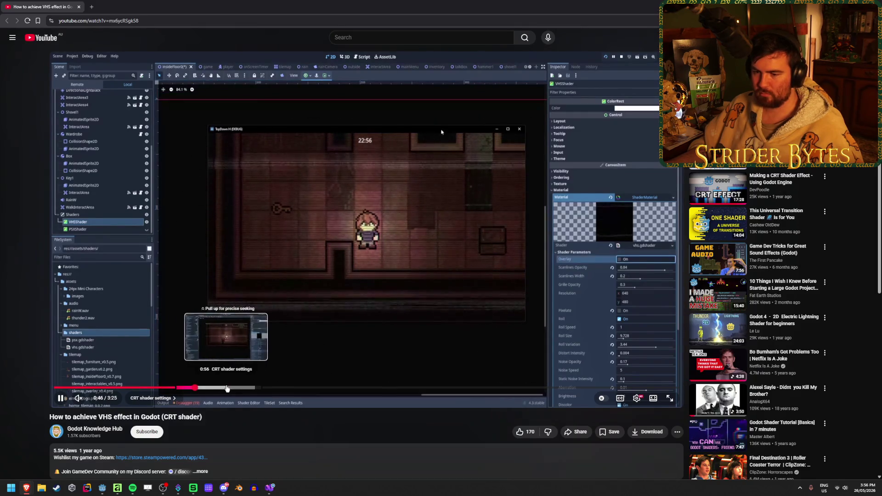
click(231, 388)
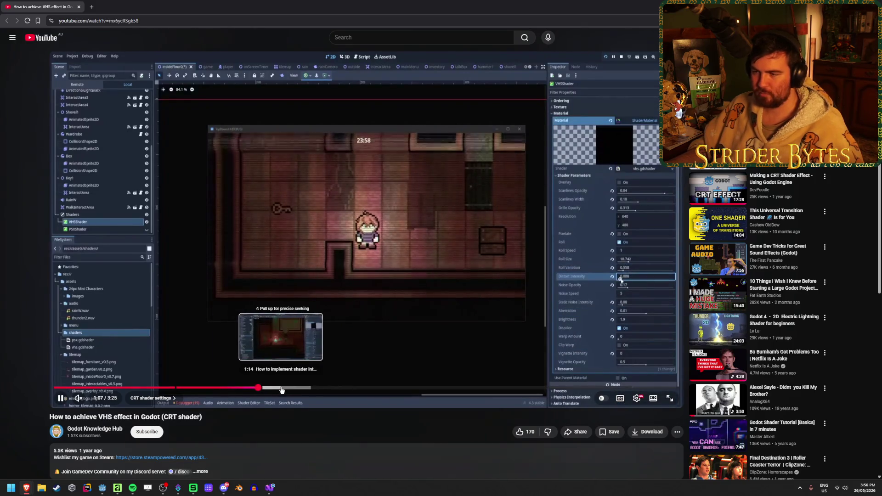
click(282, 388)
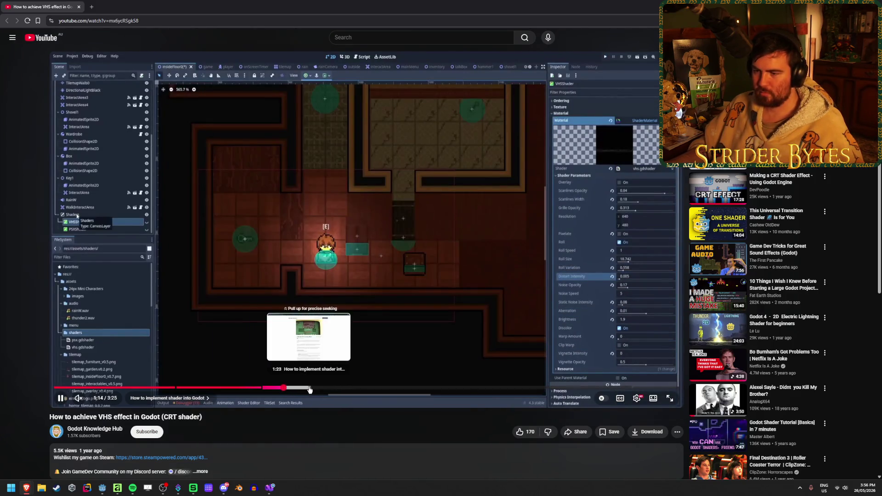
click(324, 388)
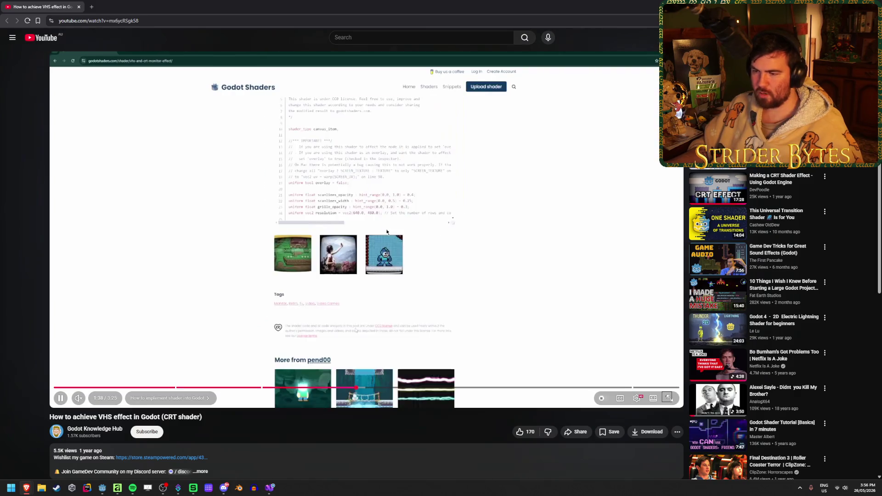
click(389, 388)
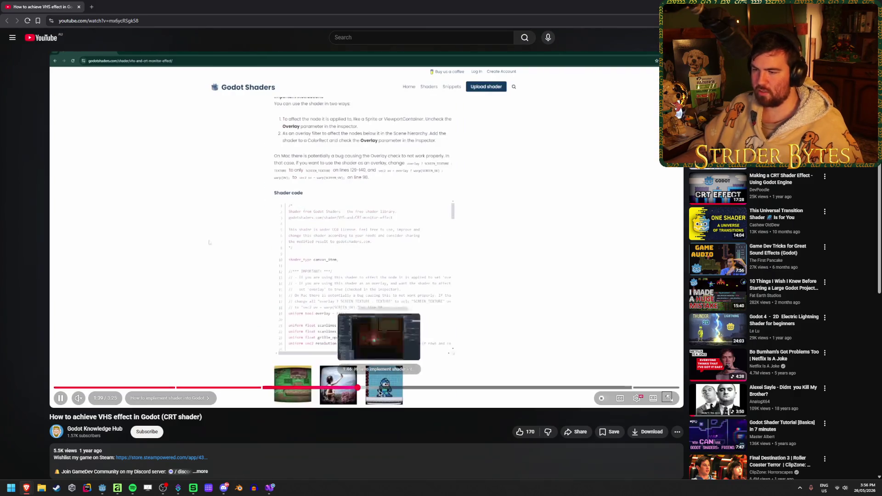
click(468, 389)
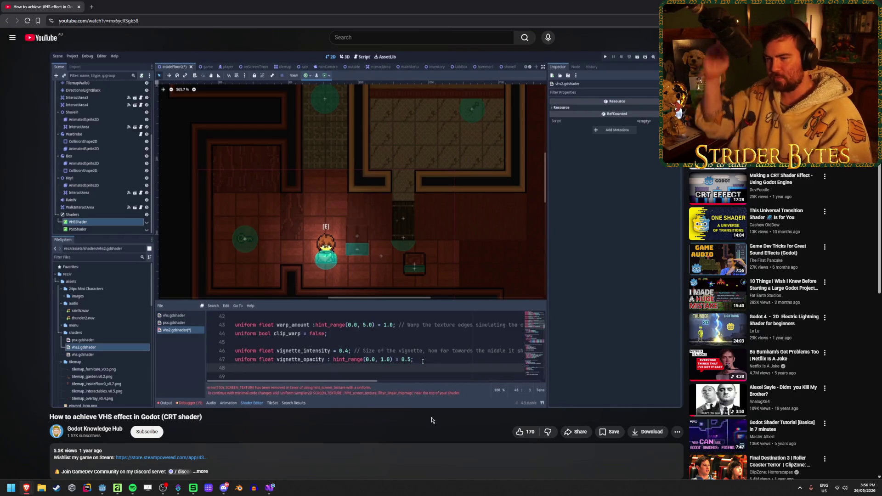
mouse_move(391, 300)
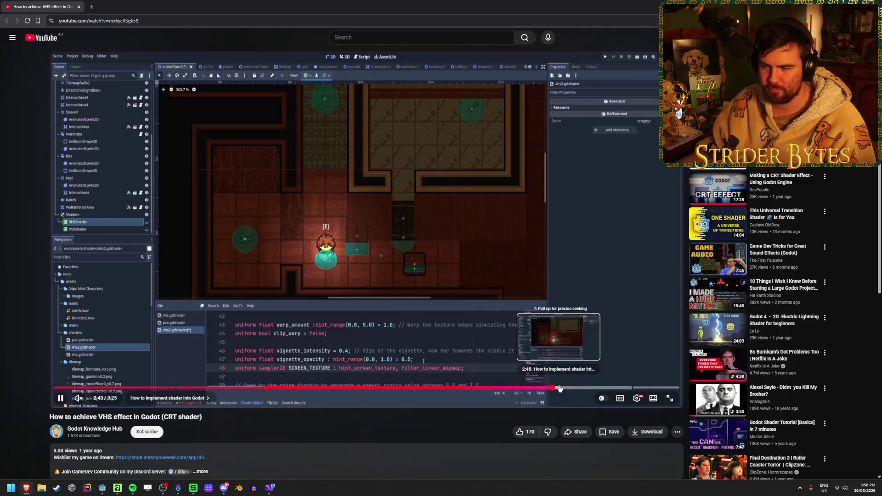
click(574, 388)
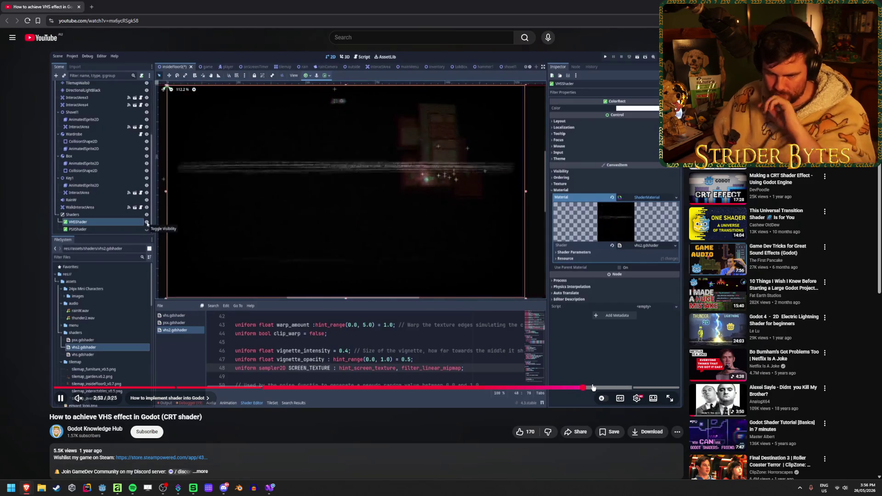
drag(592, 387, 655, 388)
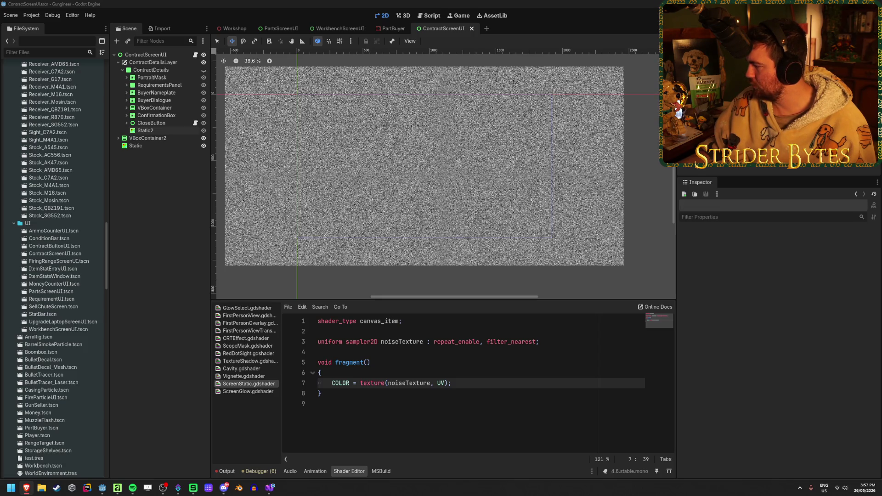
key(alt+Tab)
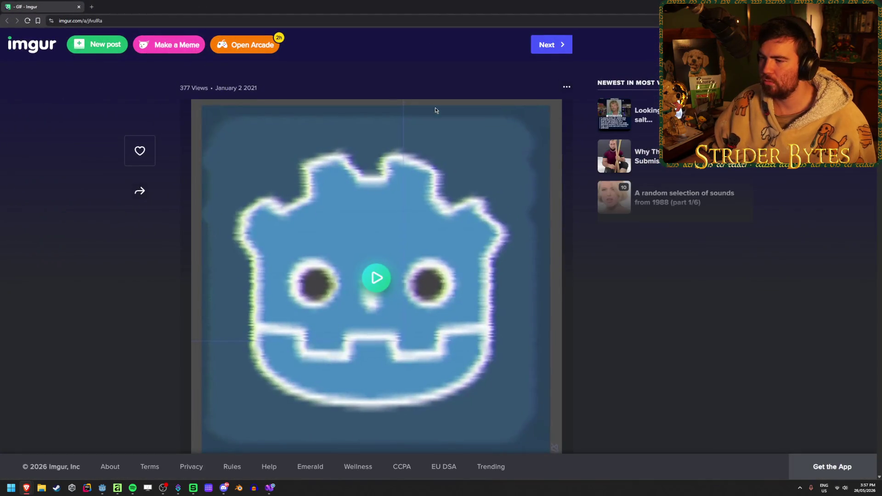
Look over the Imgur Godot logo GIF post, then switch back to the Godot editor
scroll(432, 78, down, 1)
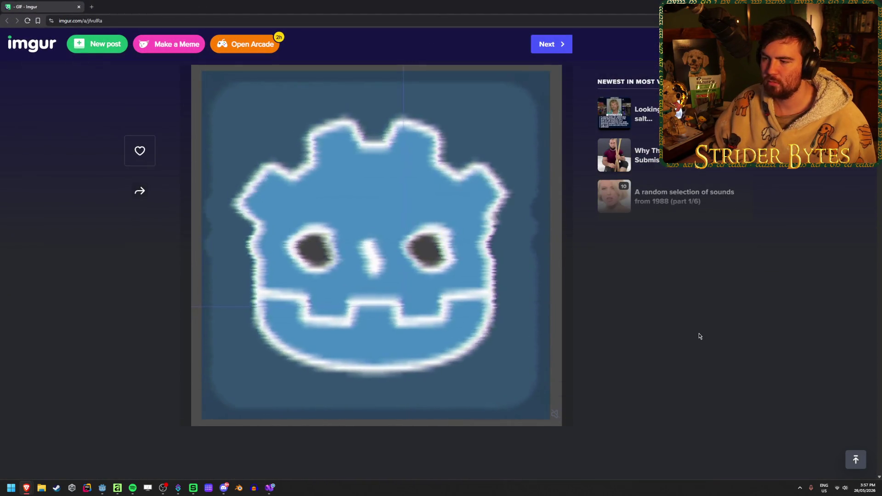
scroll(699, 335, up, 1)
scroll(698, 335, down, 1)
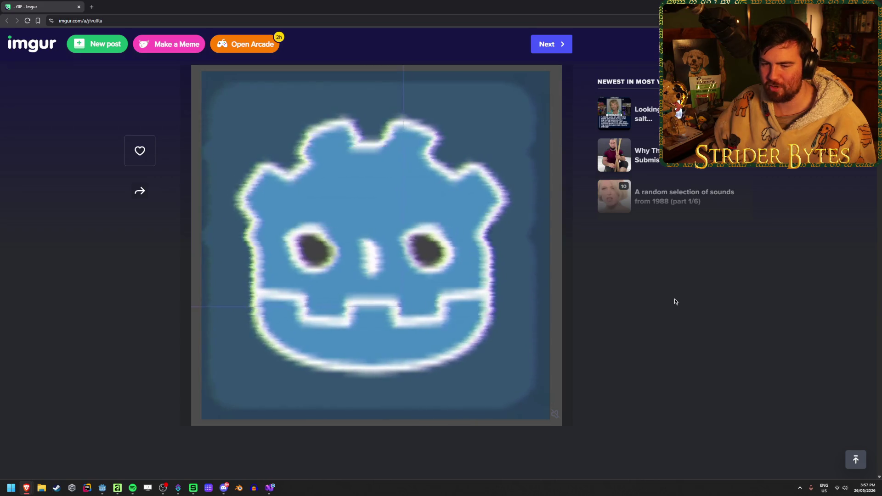
scroll(674, 300, up, 1)
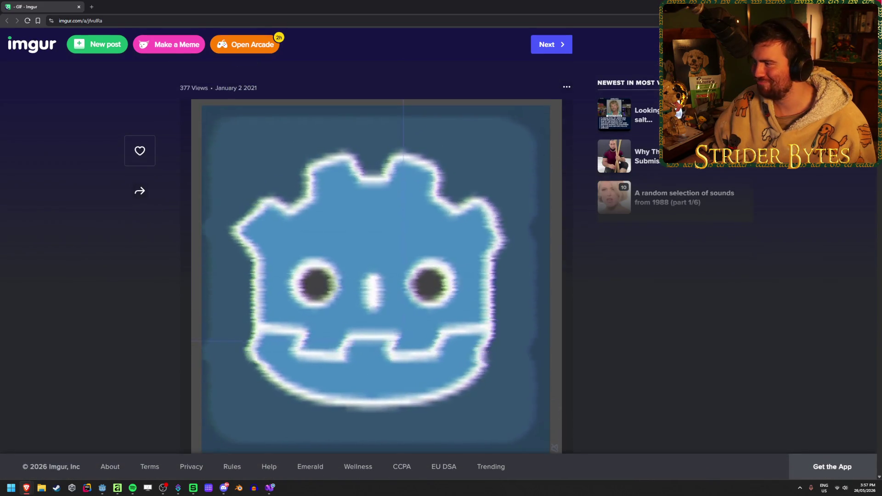
key(alt+Tab)
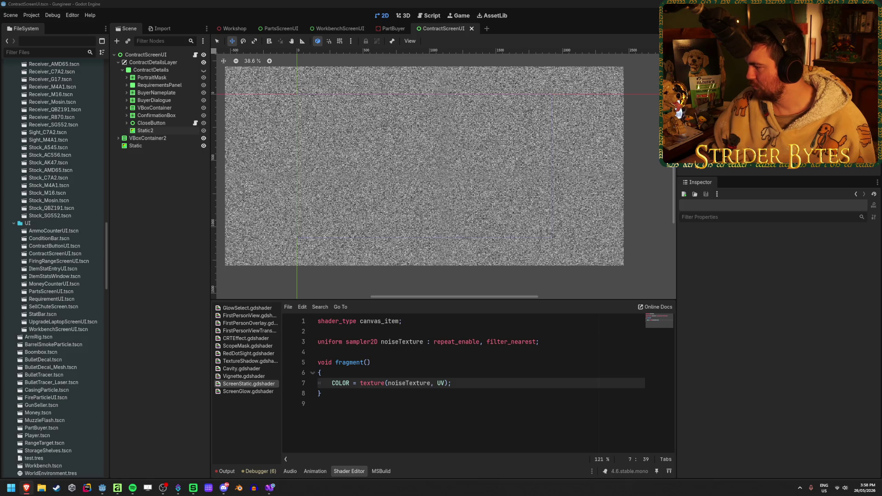
click(340, 3)
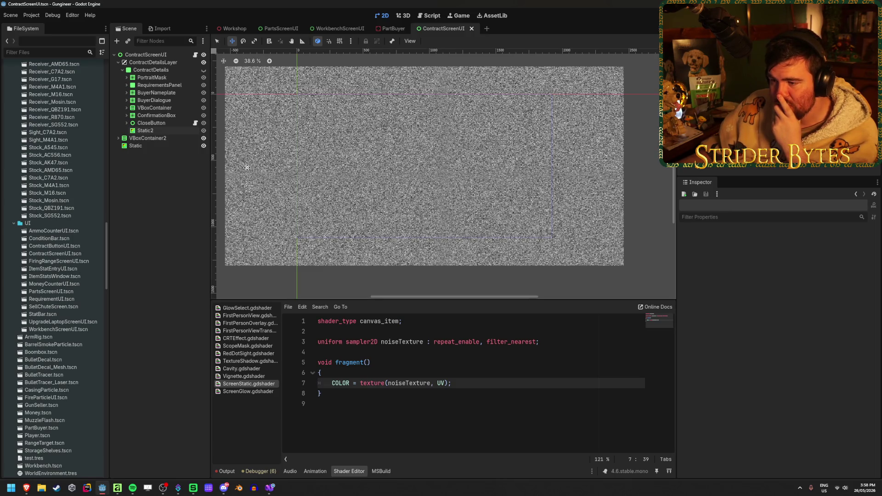
scroll(282, 215, up, 8)
scroll(283, 215, down, 8)
right_click(284, 215)
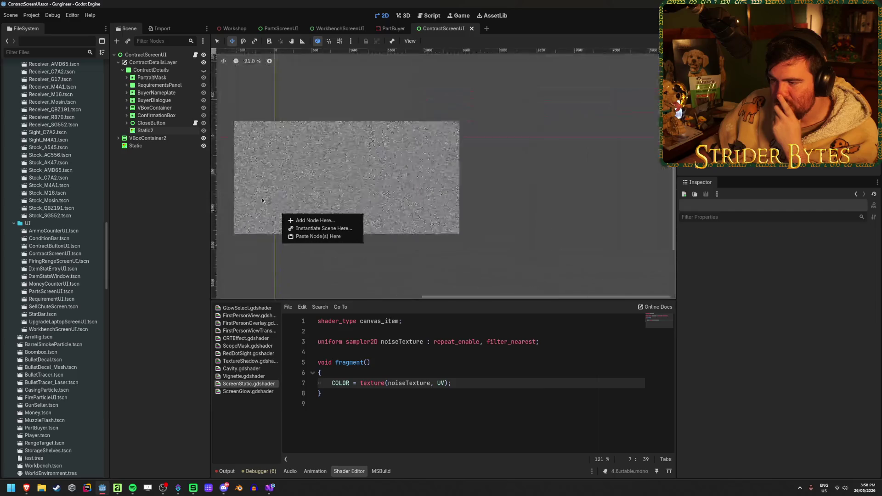
click(258, 219)
scroll(257, 219, up, 3)
scroll(285, 198, left, 2)
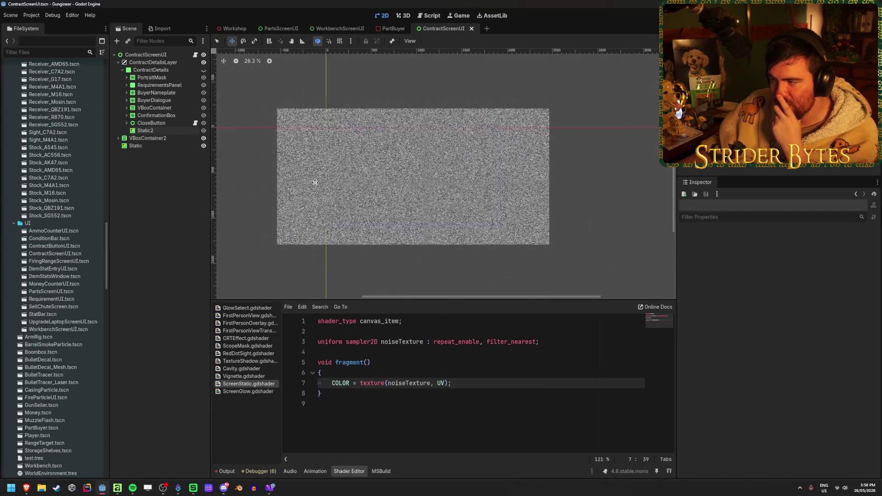
scroll(311, 181, up, 3)
scroll(471, 178, up, 2)
scroll(459, 184, down, 1)
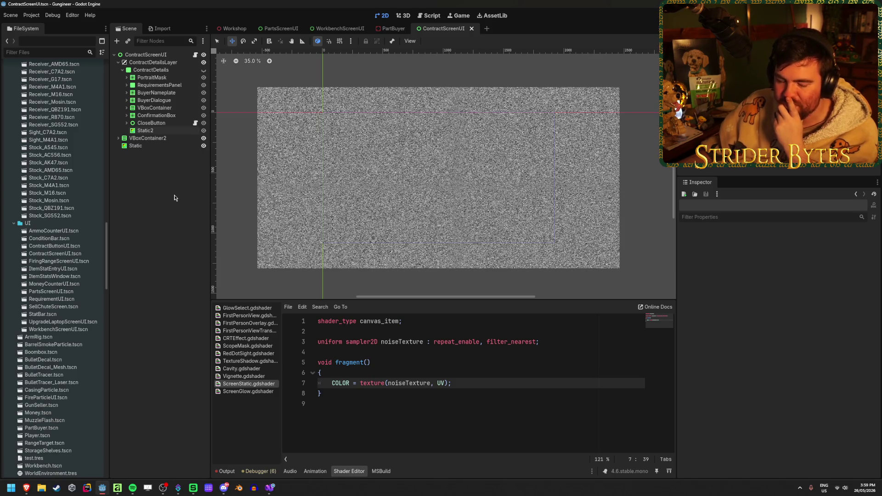
scroll(236, 191, up, 10)
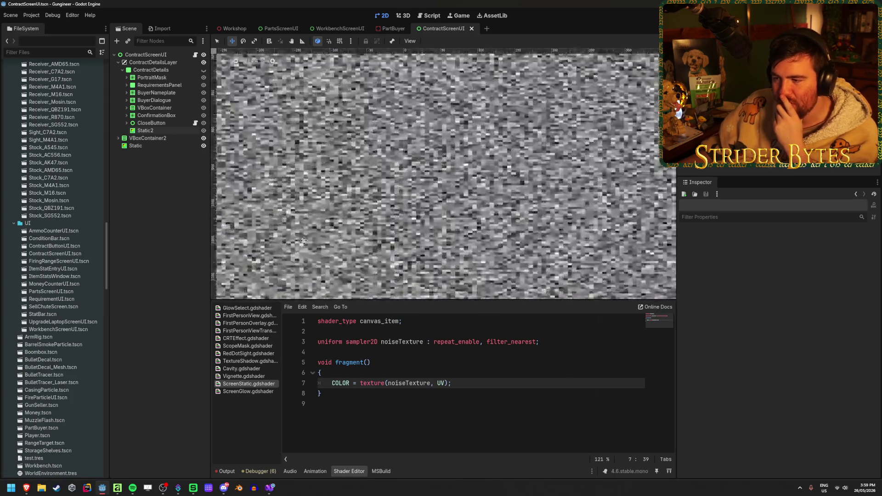
scroll(302, 235, down, 8)
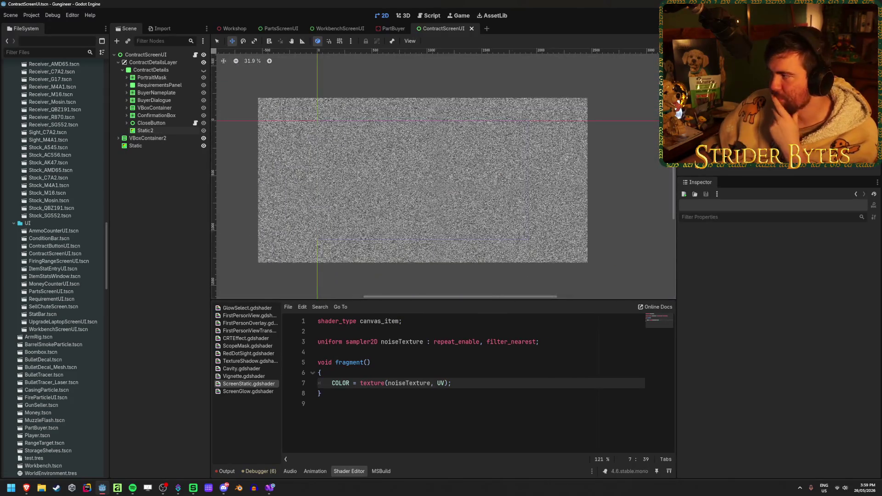
key(alt+Tab)
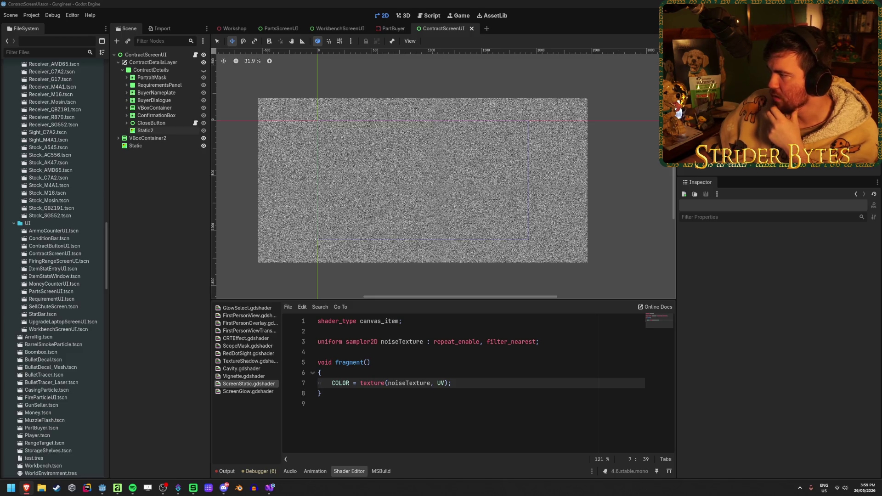
click(191, 4)
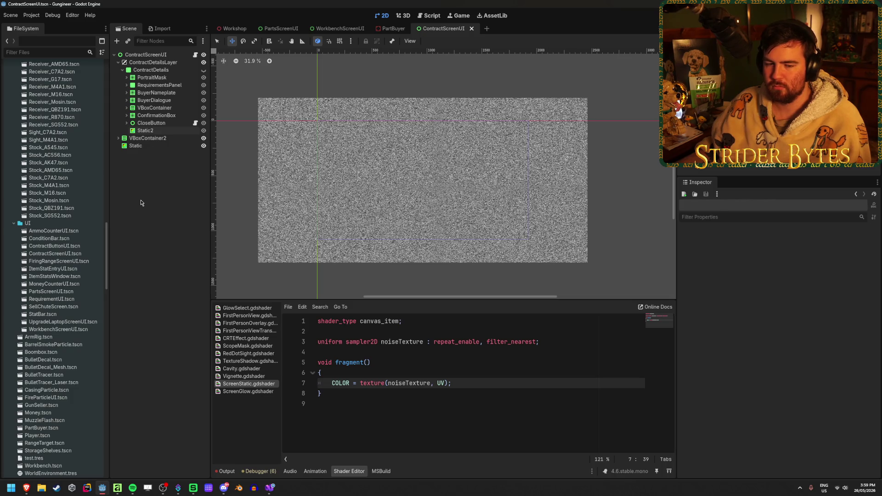
scroll(433, 192, up, 10)
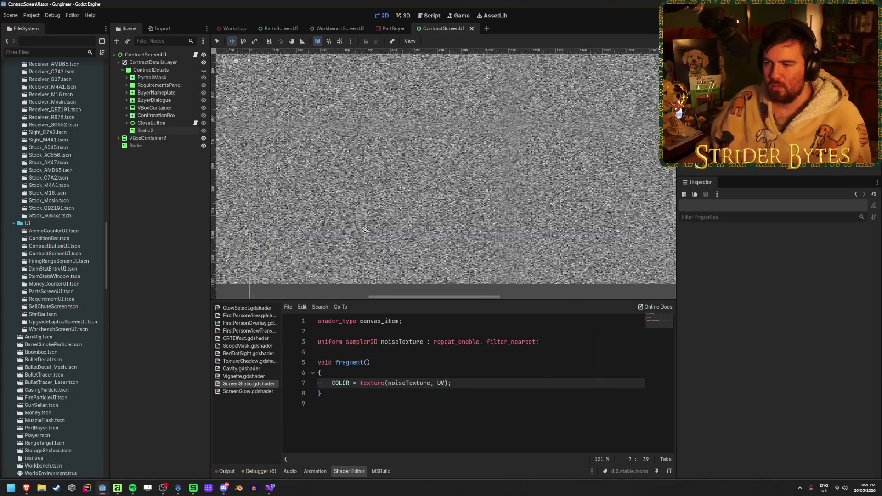
scroll(365, 228, down, 10)
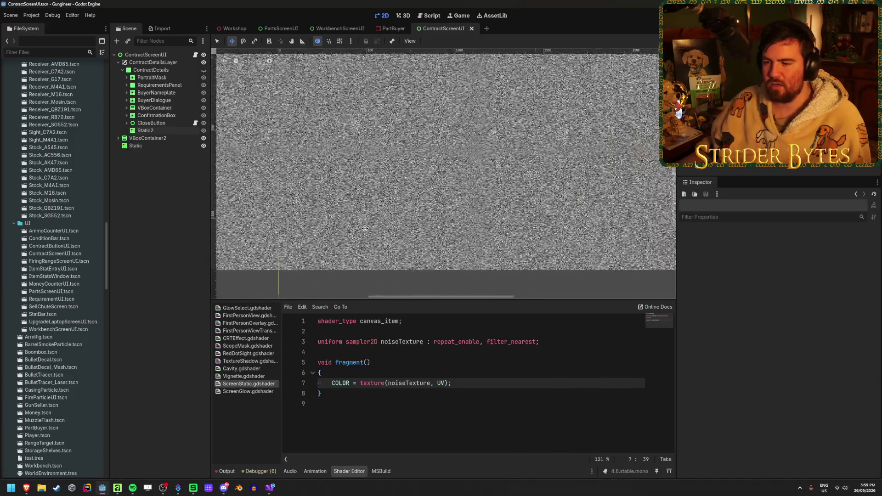
scroll(372, 215, up, 1)
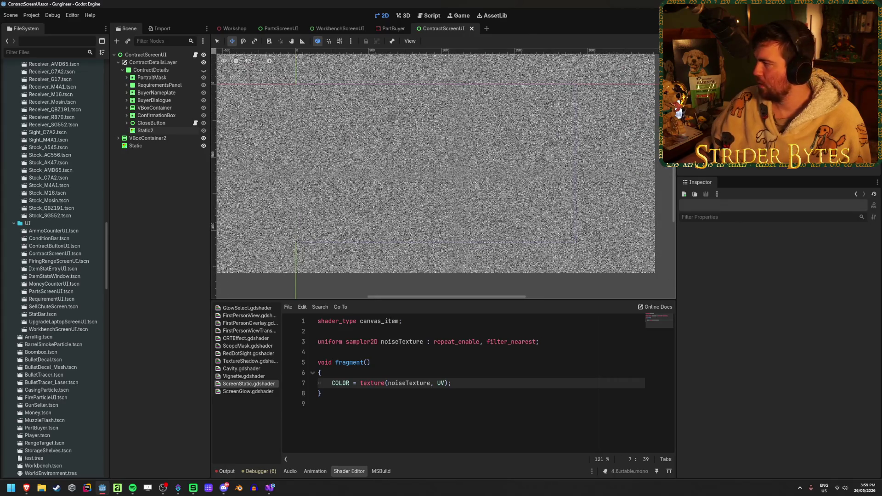
key(alt+Tab)
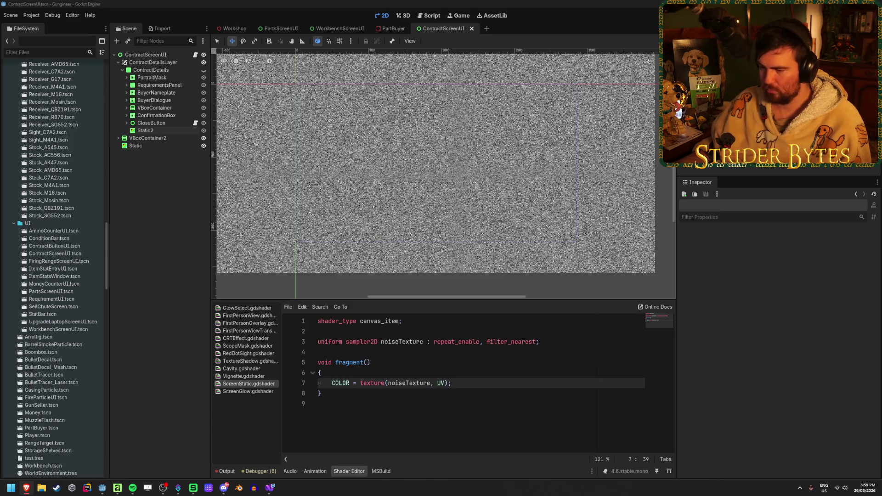
click(378, 351)
Paste the rand(vec2 co) hash function above fragment() and move its opening brace to its own line
key(Return)
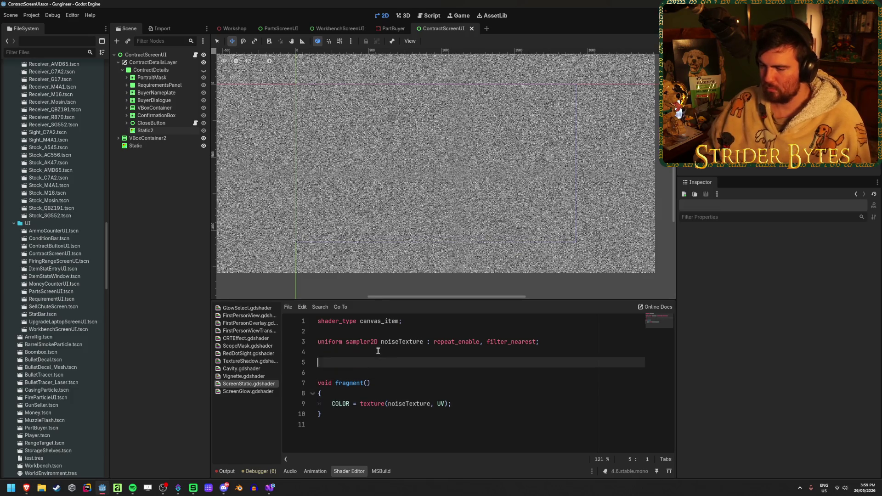
text(float rand(vec2 co){ 	return fract(sin(dot(co.xy ,vec2(12.9898,78.233))) * 43758.5453); })
click(332, 363)
key(BackSpace)
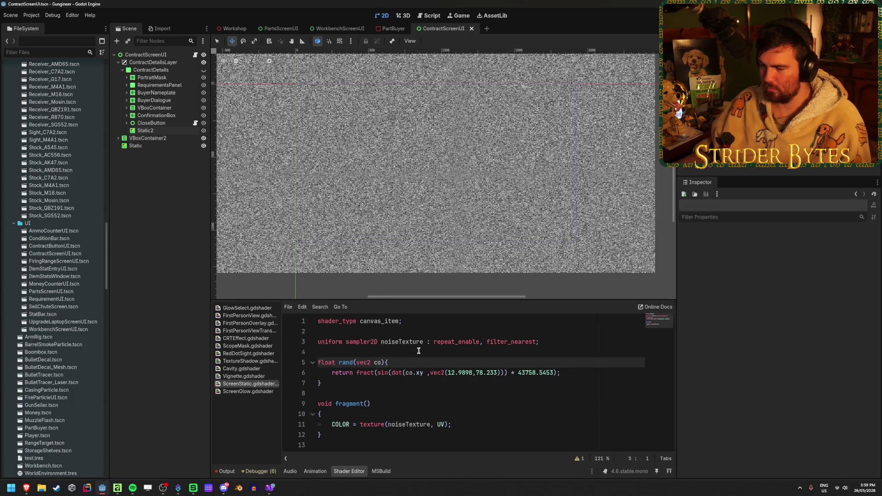
click(385, 362)
key(Return)
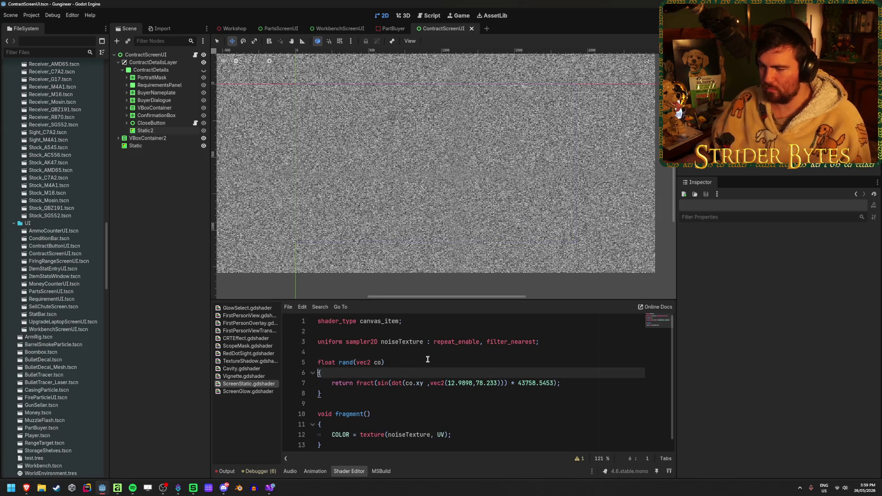
click(397, 362)
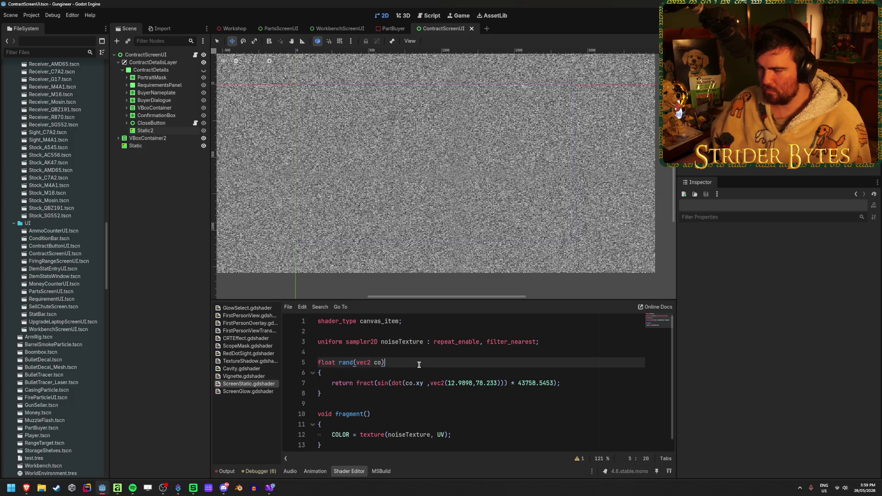
Save the shader and add an empty indented line inside fragment()
scroll(405, 362, down, 1)
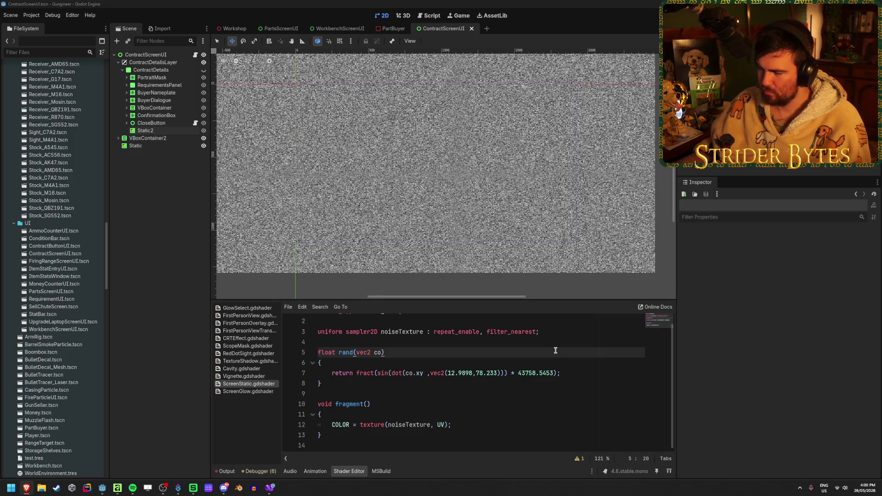
key(ctrl+s)
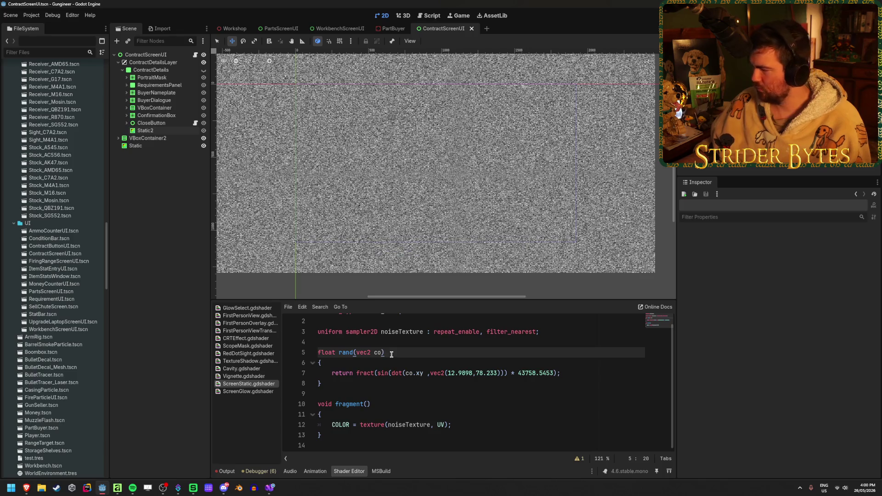
click(404, 358)
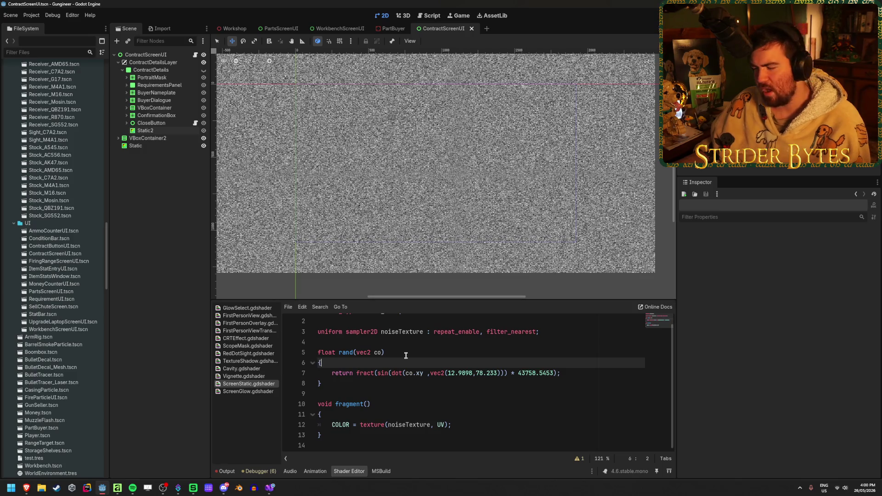
click(407, 352)
click(399, 359)
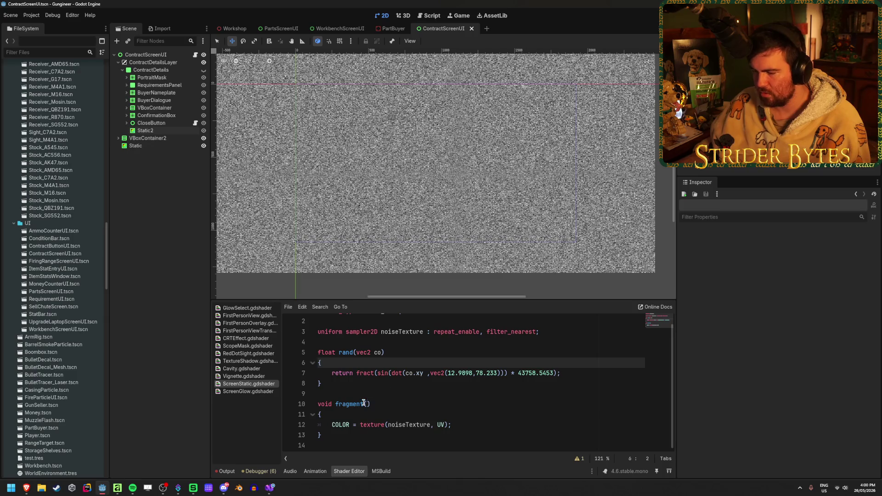
click(456, 410)
key(Return)
key(ctrl+s)
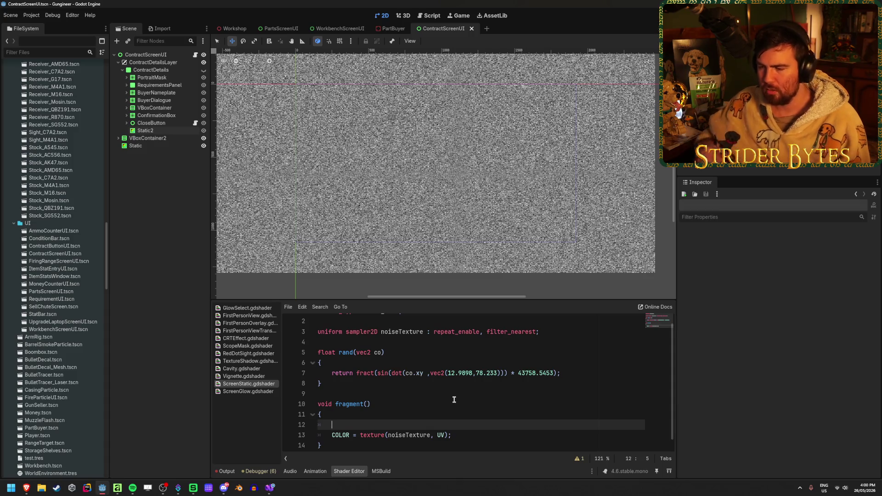
Rewrite the line 13 colour expression around rand(TIME, 0.0) wrapped in an rgb call
scroll(458, 418, down, 1)
drag(451, 424, 361, 425)
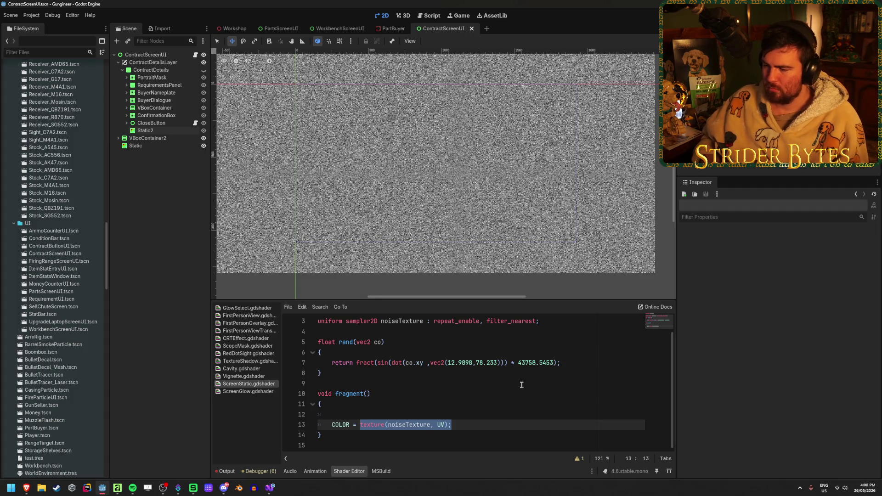
text(rand)
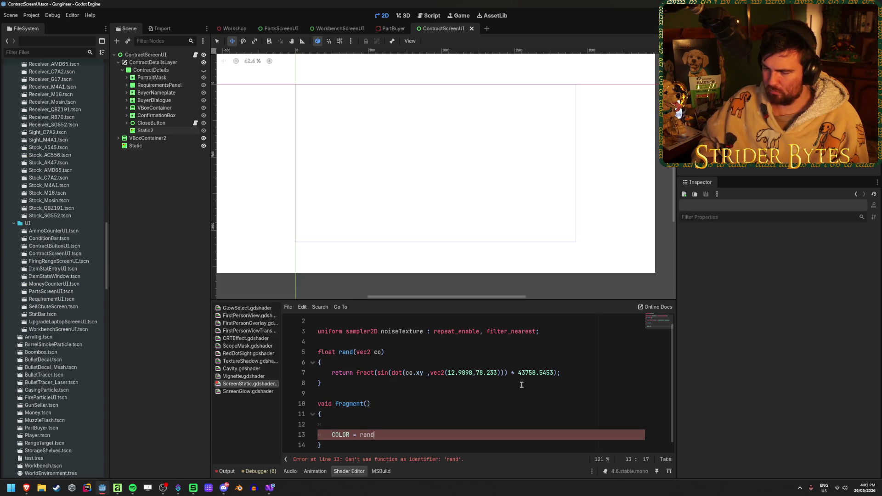
text((TIME)
text(, 0.0)
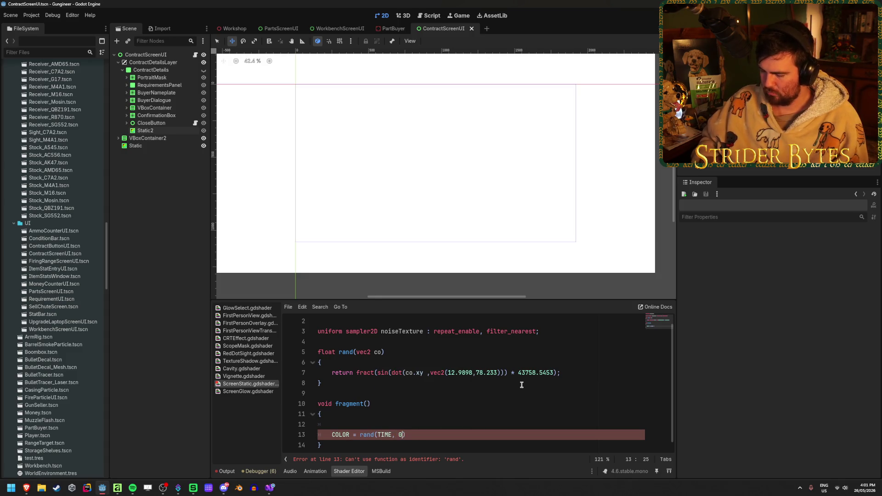
text())
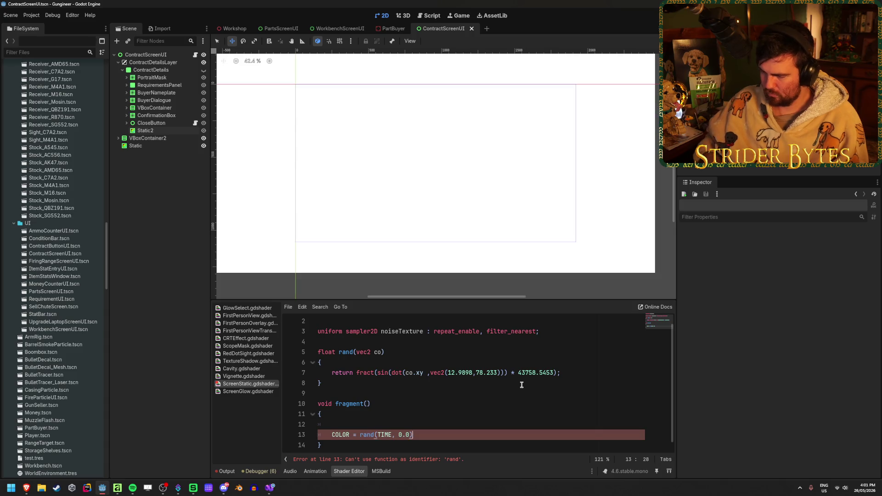
key(Left)
key(Left)
key(Left)
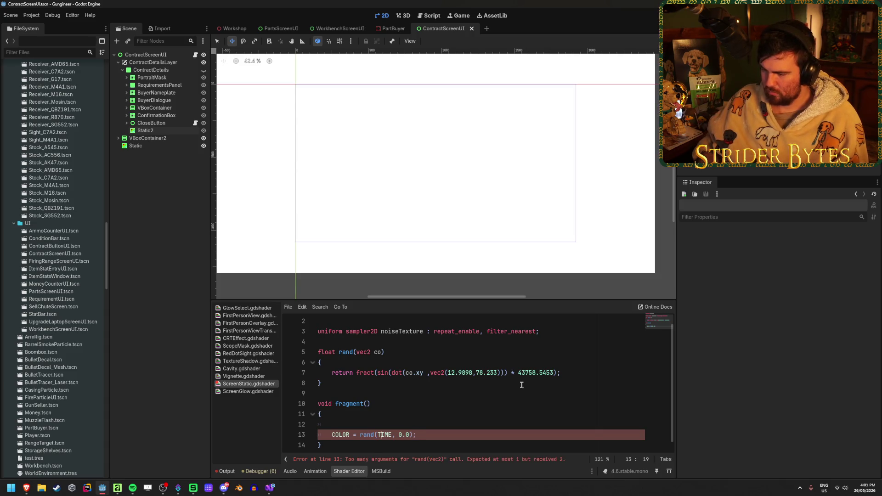
text(rgb()
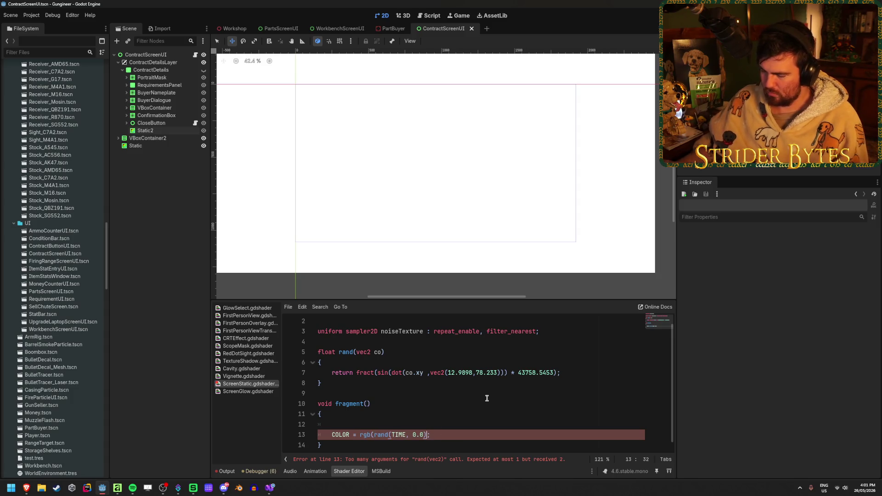
text();)
click(454, 433)
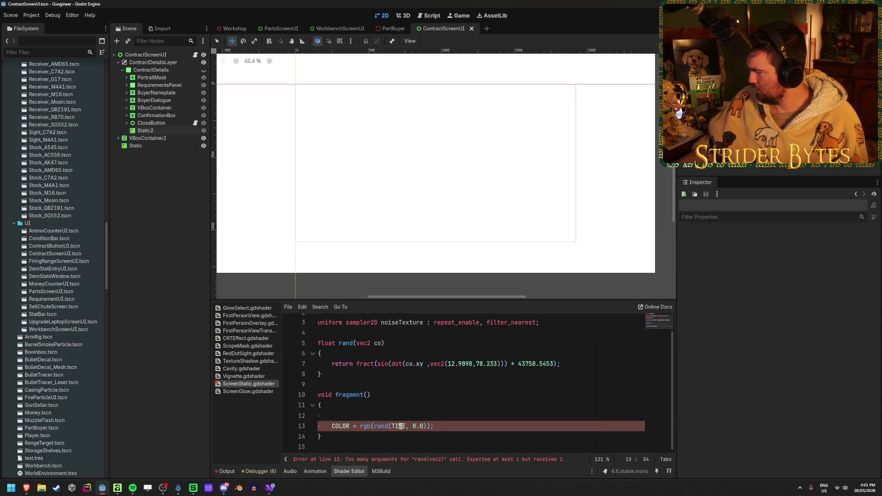
Wrap rand's arguments in vec2(TIME, 0.0) and remove the rgb call
click(392, 426)
text(ve)
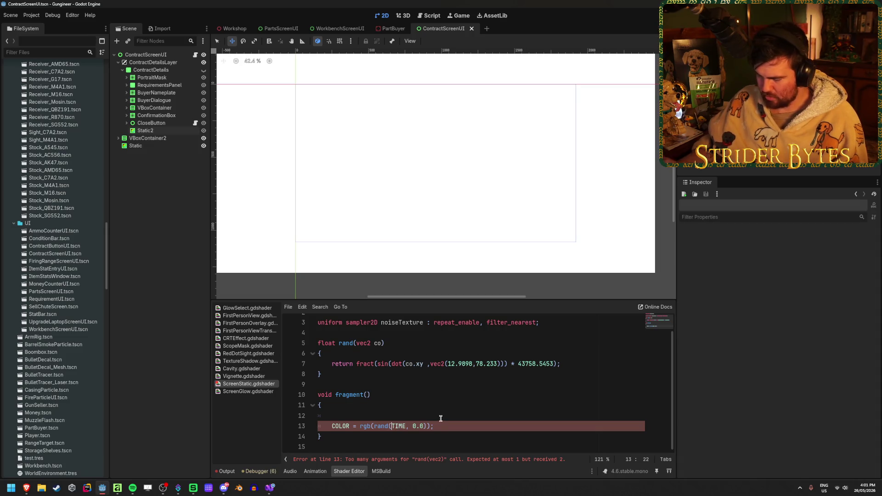
text(c2()
click(444, 426)
text())
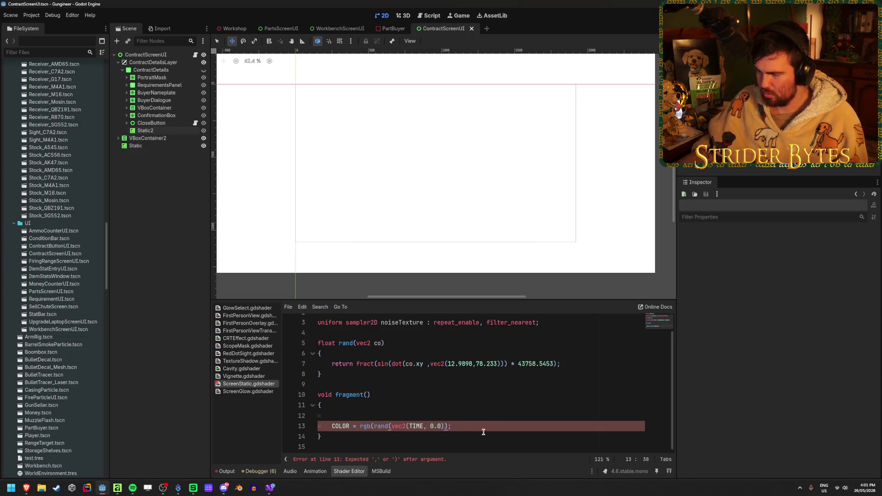
text())
click(478, 423)
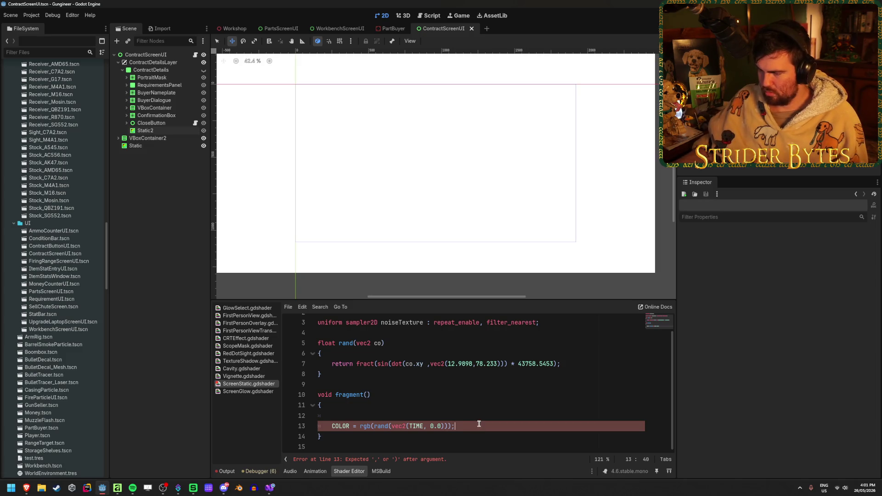
double_click(361, 427)
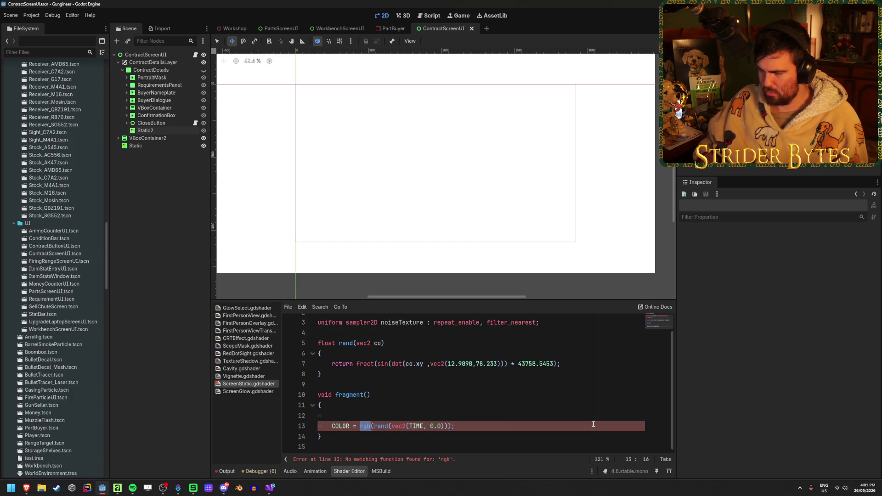
key(BackSpace)
key(Delete)
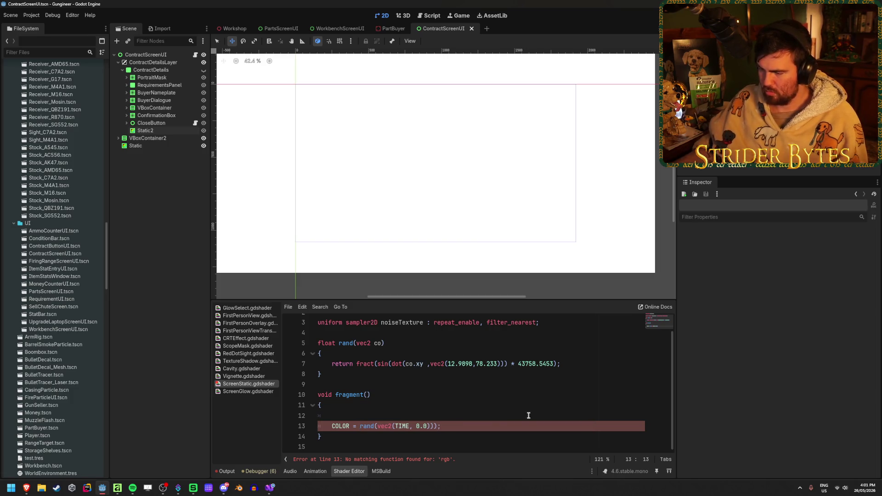
Turn the line into COLOR = vec4(rand(vec2(TIME, 0.0))) and save so it recompiles
click(444, 427)
key(BackSpace)
key(BackSpace)
text(;)
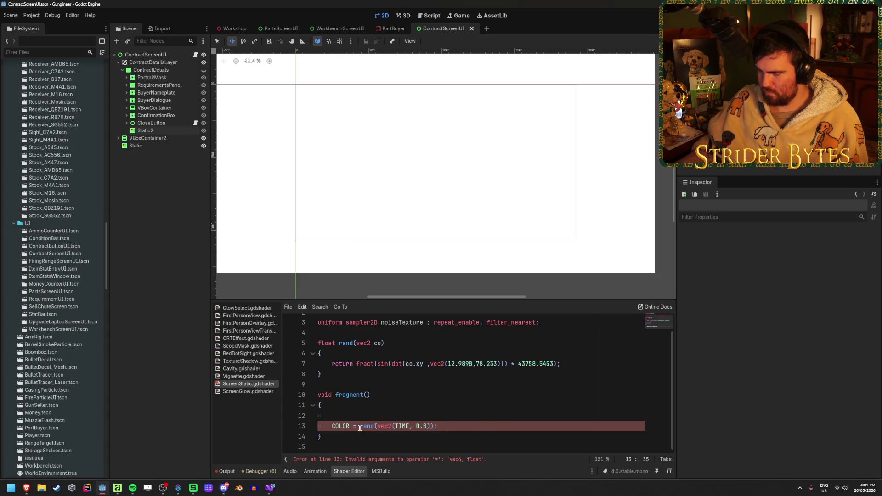
text(vec)
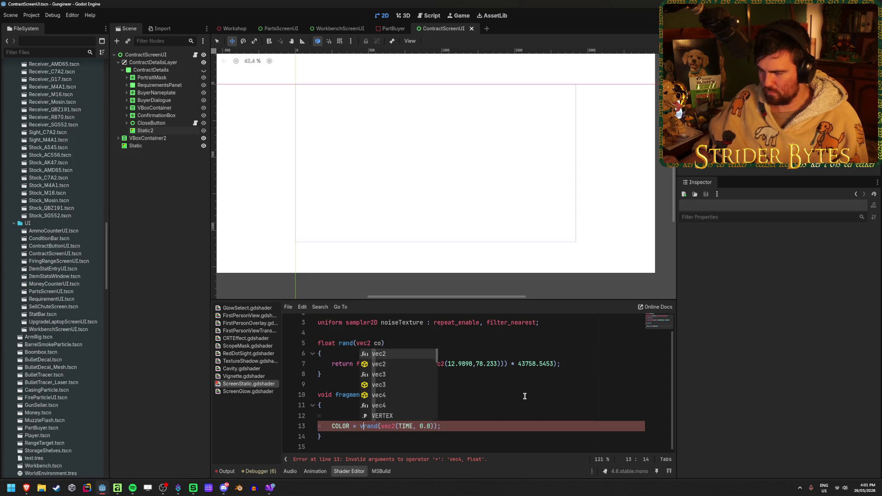
text(3()
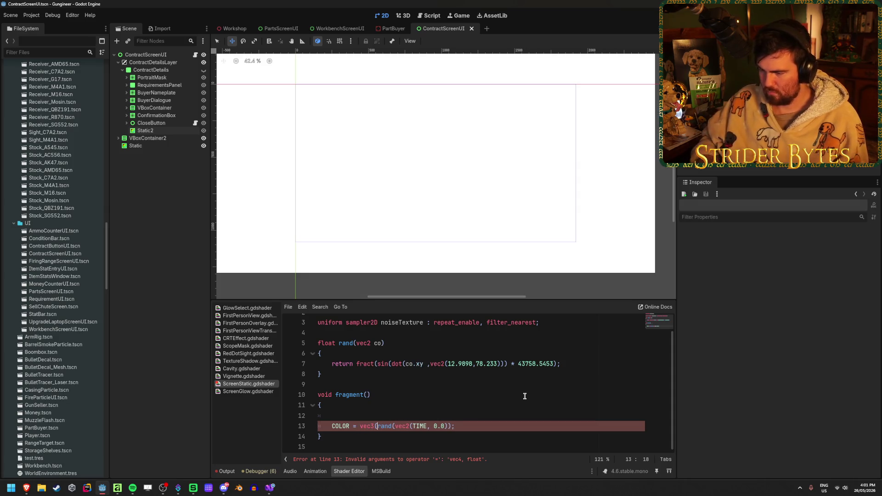
click(452, 427)
text();)
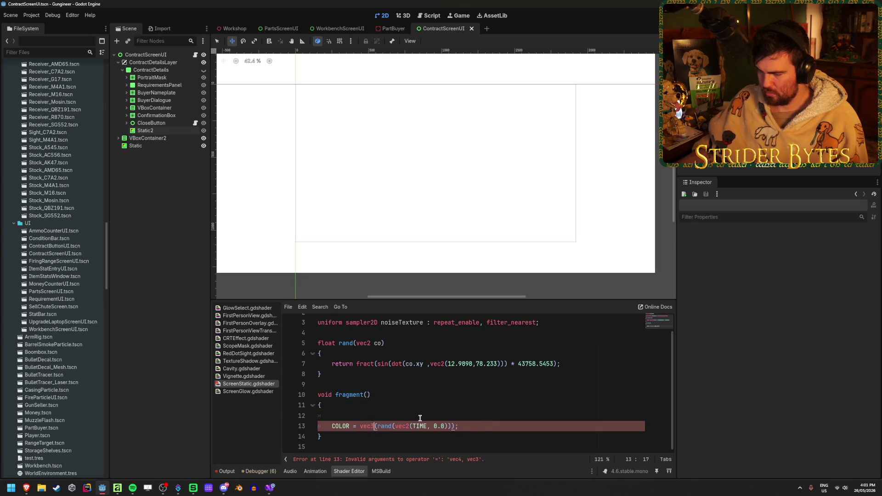
key(BackSpace)
text(4)
key(ctrl+s)
key(End)
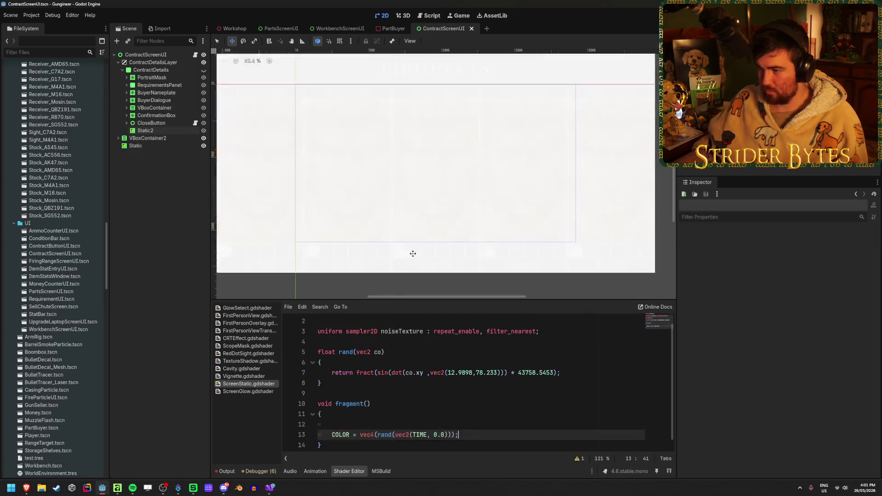
Change vec4 back to vec3 on the COLOR line, then glance at the browser
scroll(409, 384, down, 1)
click(375, 425)
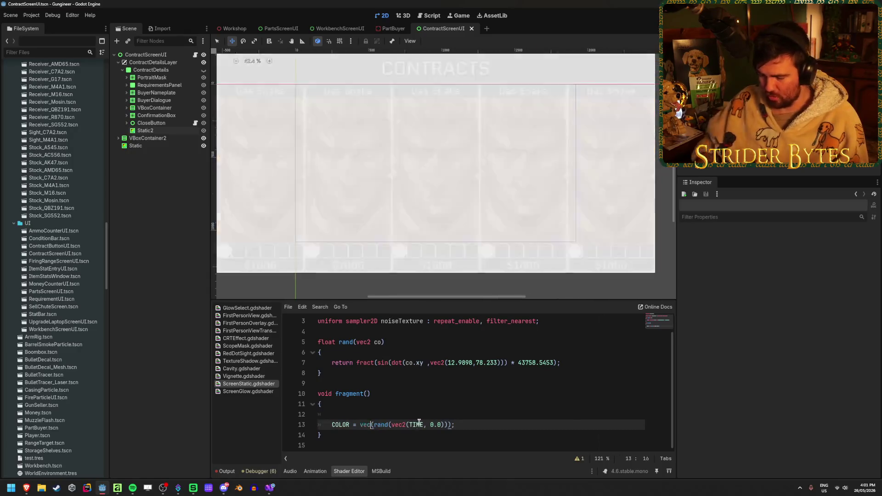
key(BackSpace)
text(3)
click(492, 421)
scroll(495, 418, up, 1)
click(494, 420)
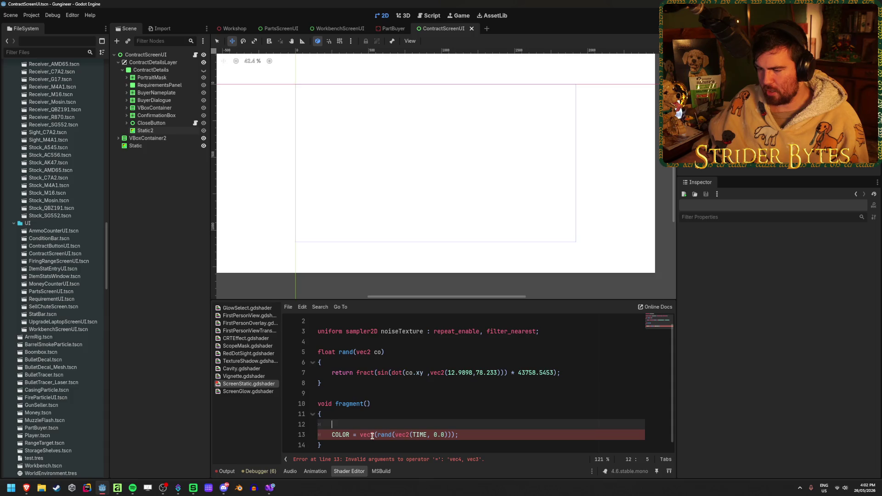
click(473, 436)
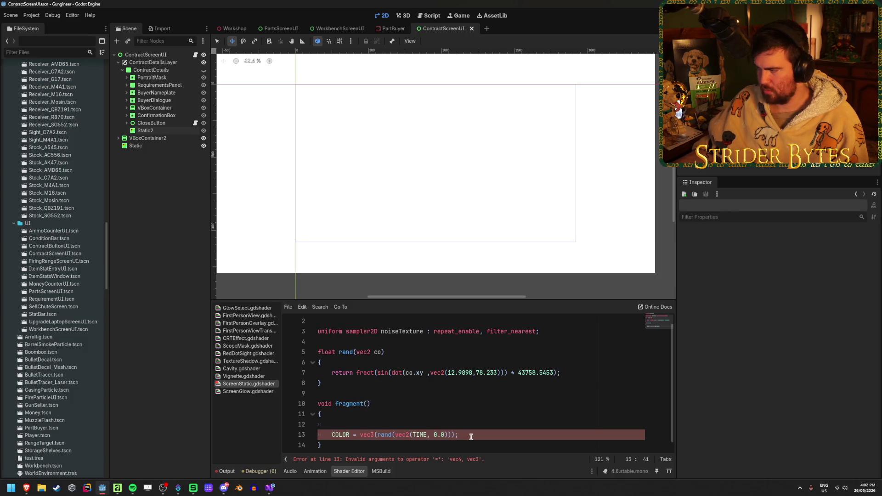
key(alt+Tab)
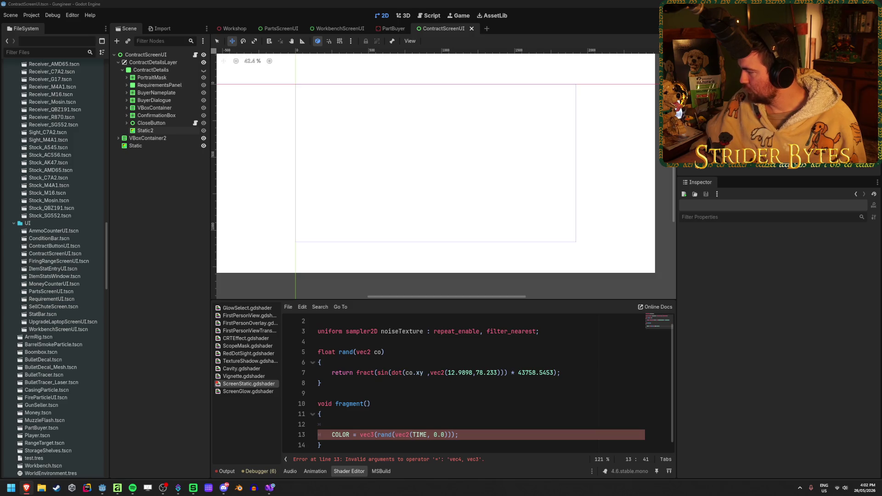
Replace TIME with UV so the line reads vec3(rand(vec2(UV, 0.0))), then switch to Affinity 3
click(418, 434)
key(ctrl+shift+Right)
text(UV)
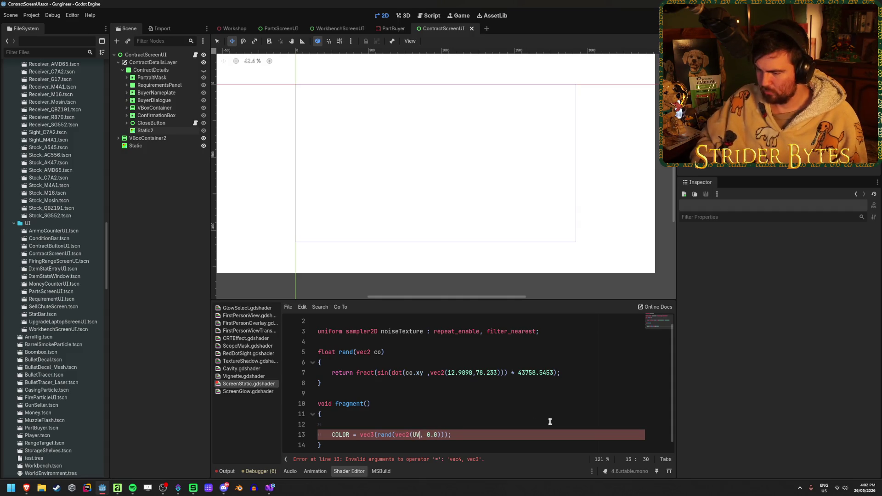
text(,)
click(449, 435)
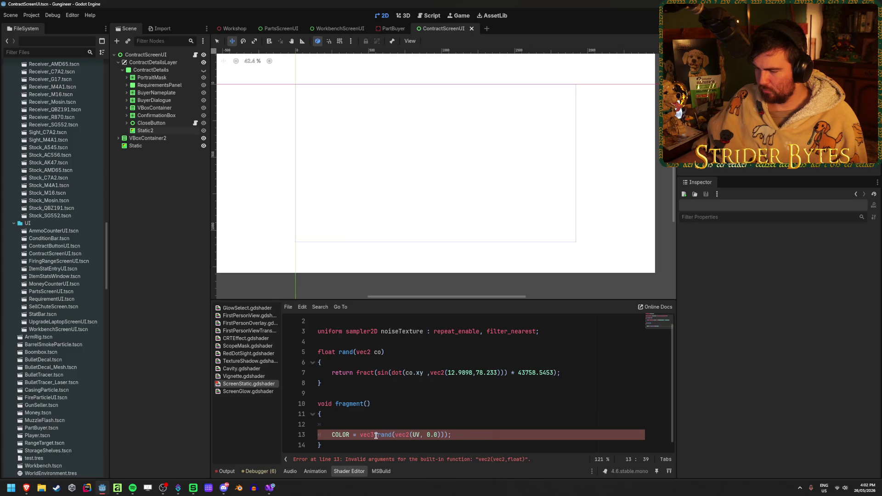
key(alt+Tab)
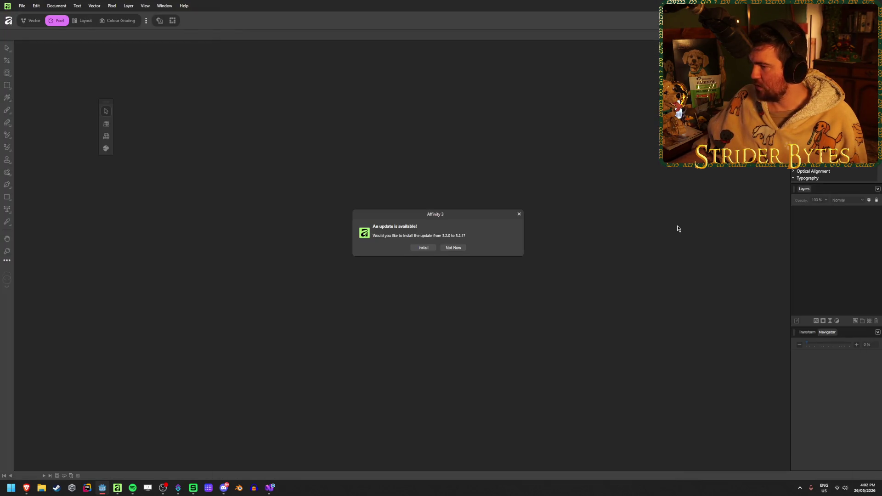
Dismiss the Affinity update prompt with Not Now and return to the Godot editor
click(455, 247)
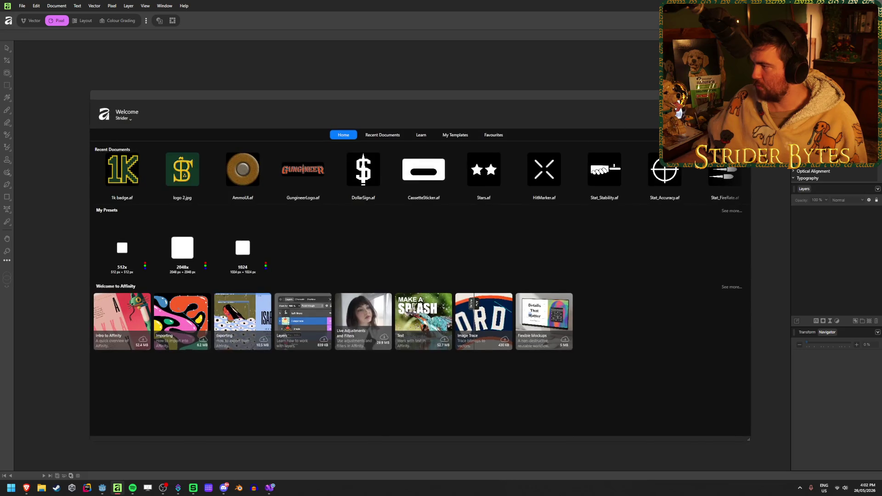
key(alt+Tab)
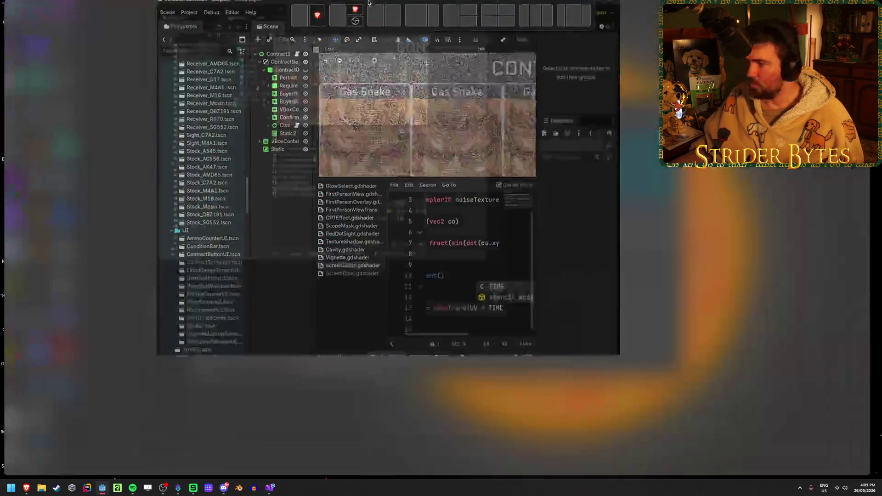
scroll(384, 203, down, 8)
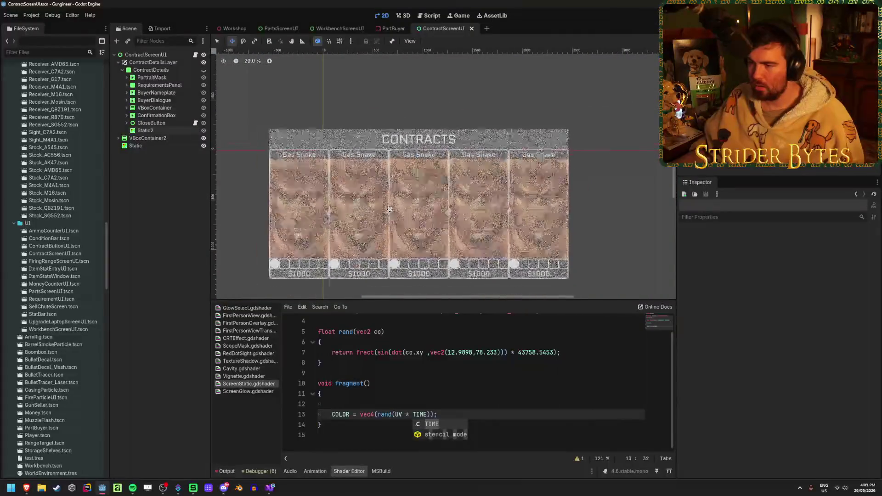
scroll(321, 208, down, 1)
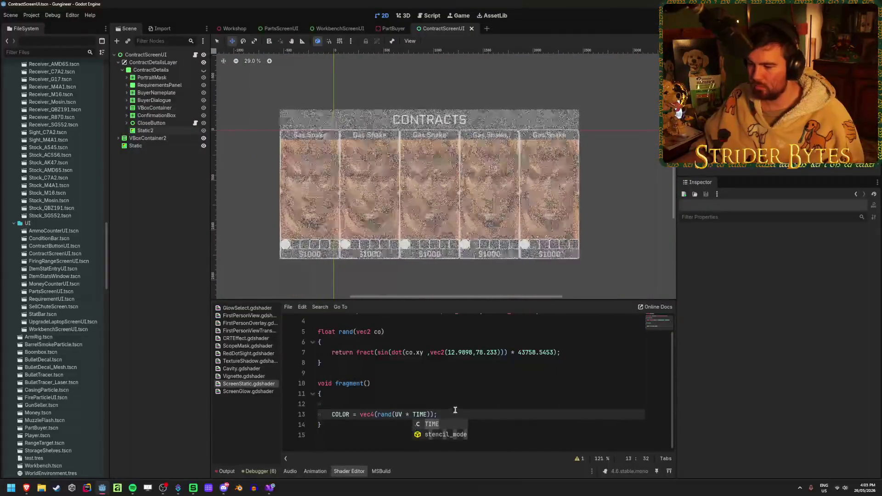
key(End)
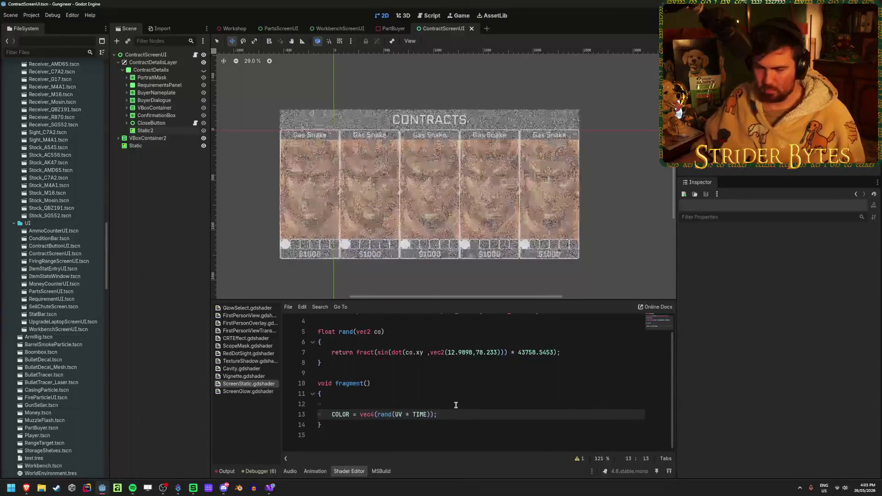
scroll(380, 206, up, 10)
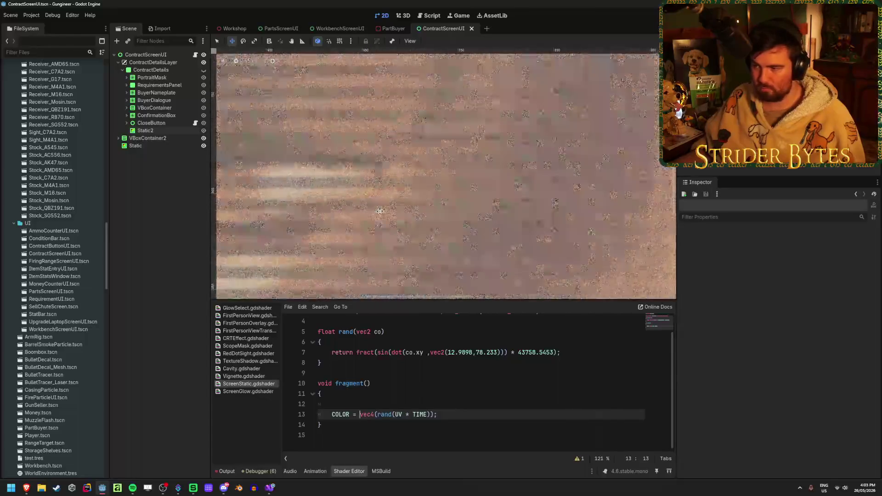
scroll(380, 209, down, 9)
scroll(379, 211, up, 10)
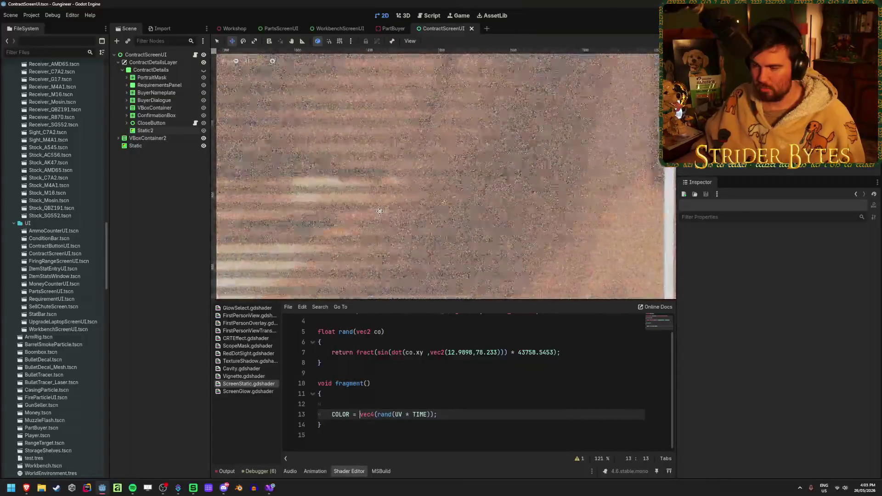
scroll(379, 211, down, 8)
scroll(380, 211, down, 1)
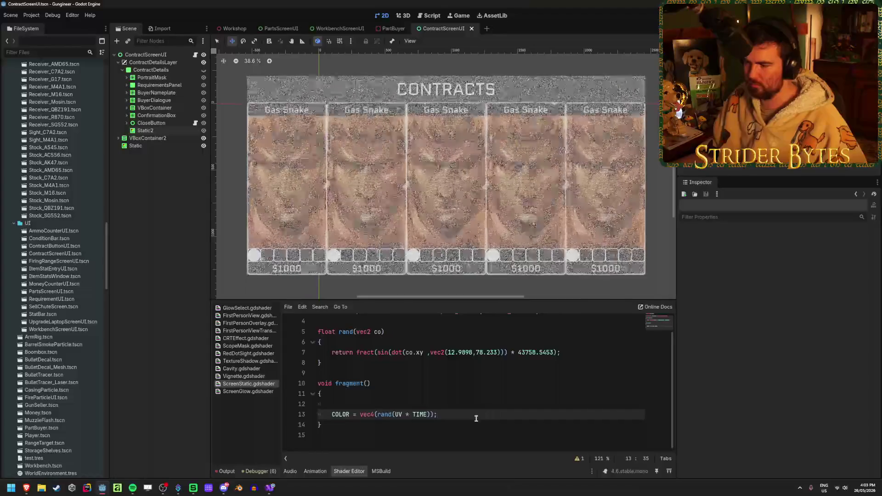
Add COLOR.a = 1.0 - COLOR.r; below the COLOR line, using 1.0 to avoid the int error
key(Return)
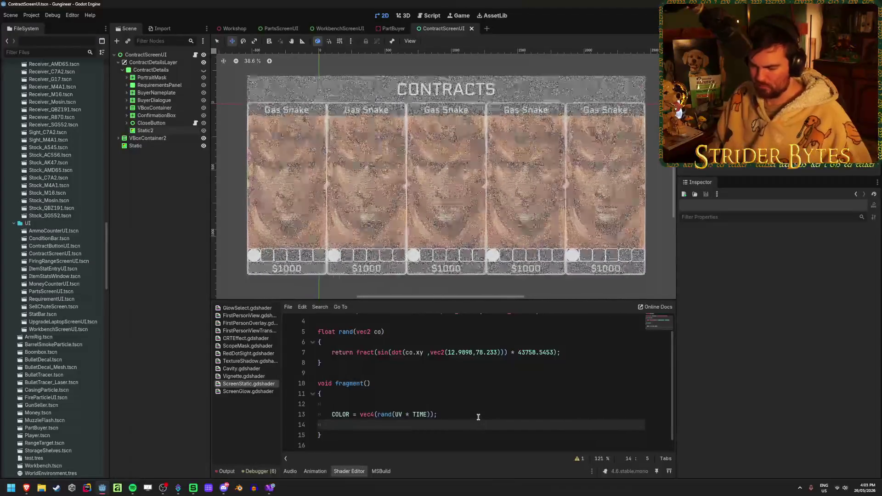
text(COLOR.a = )
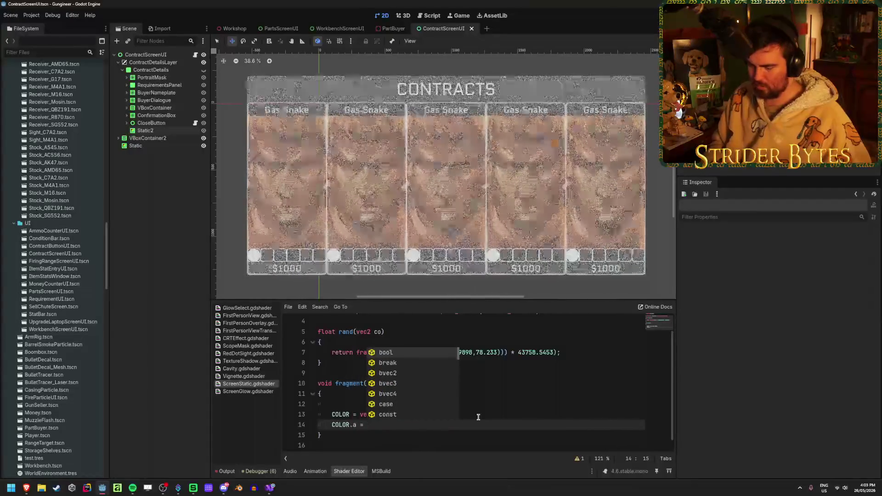
text(COLOR)
key(BackSpace)
key(BackSpace)
key(BackSpace)
text(1 - COLOR.r)
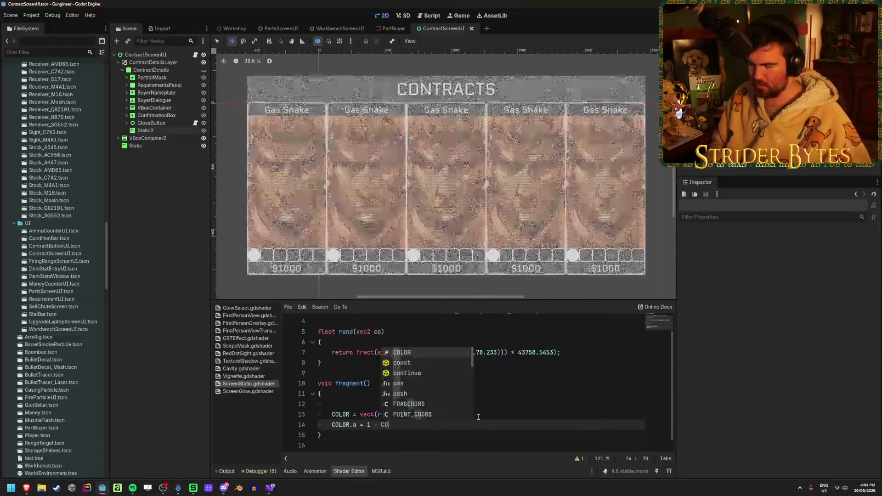
text(;)
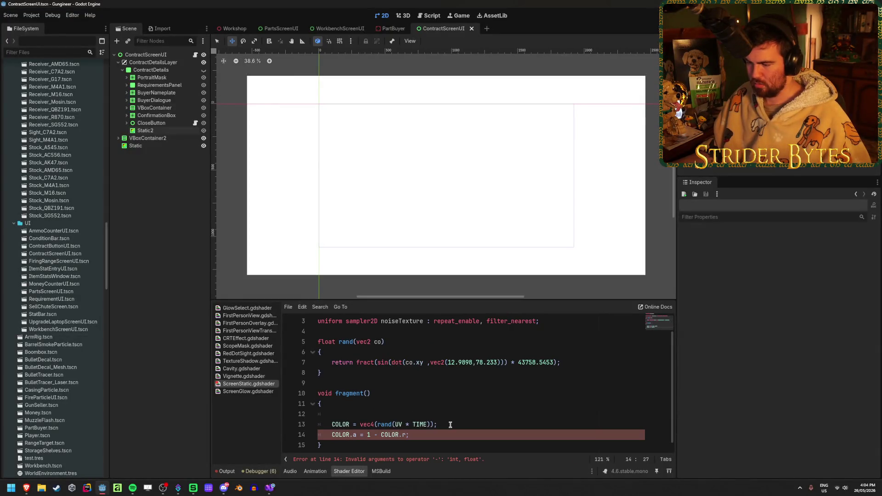
scroll(451, 425, down, 1)
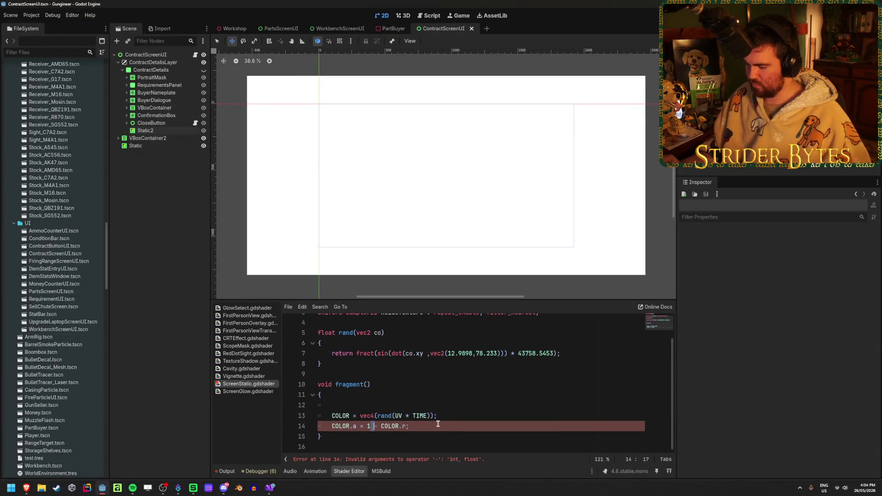
text(.0)
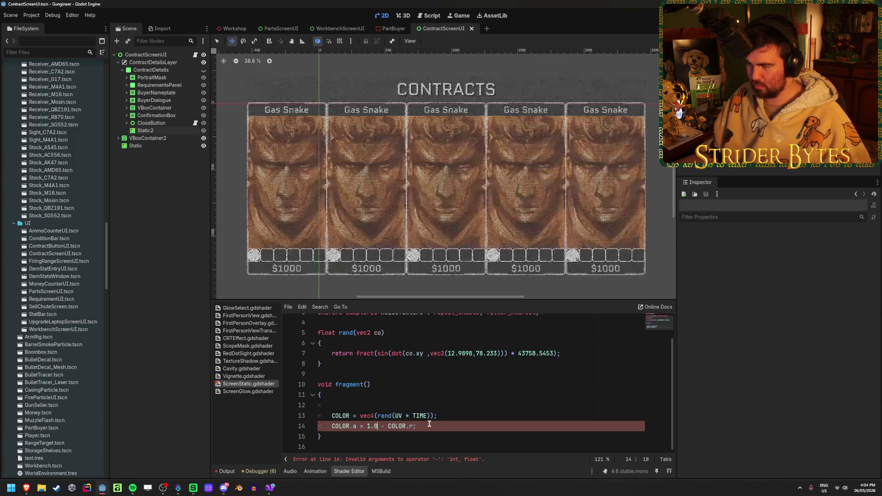
Open the Workshop scene to view the Contracts board with static
scroll(350, 213, up, 10)
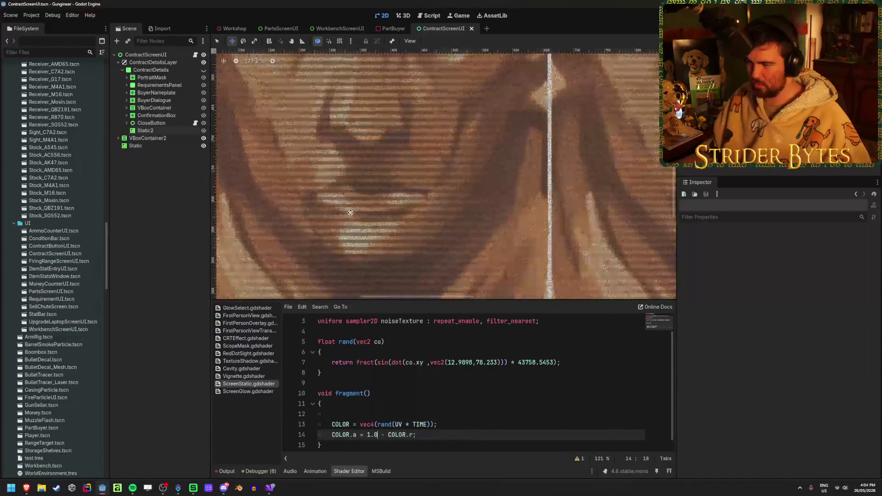
scroll(350, 213, down, 10)
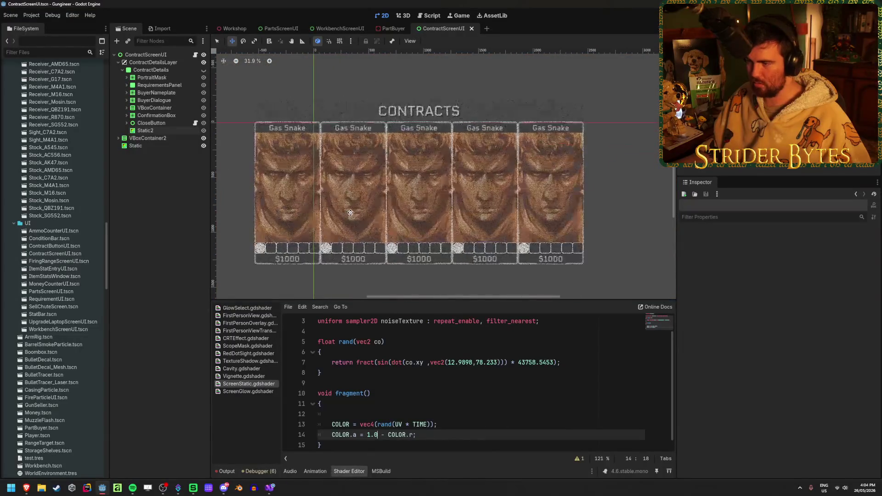
click(227, 28)
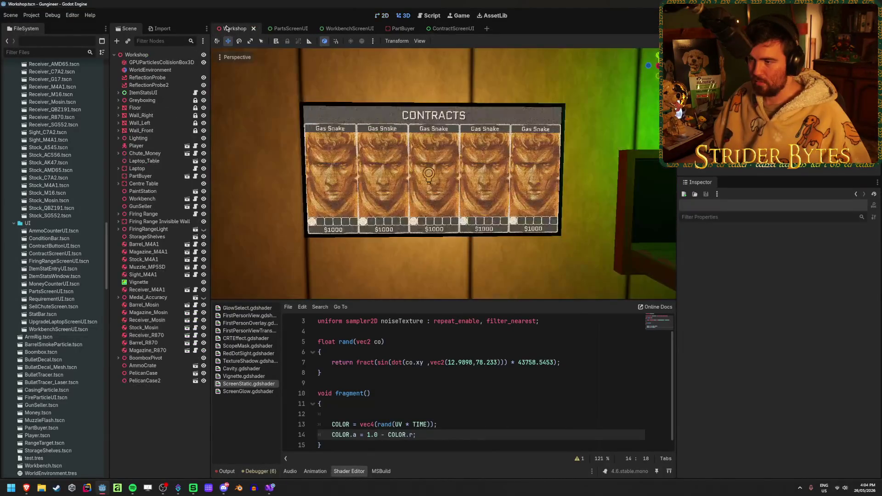
In ContractScreenUI, hide Static2, toggle the Static overlay off and on, and save
scroll(402, 141, up, 4)
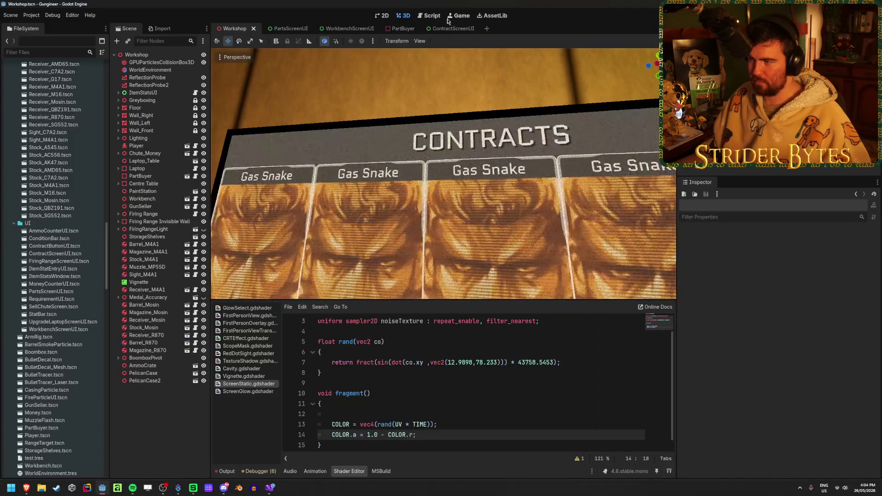
click(449, 28)
click(203, 130)
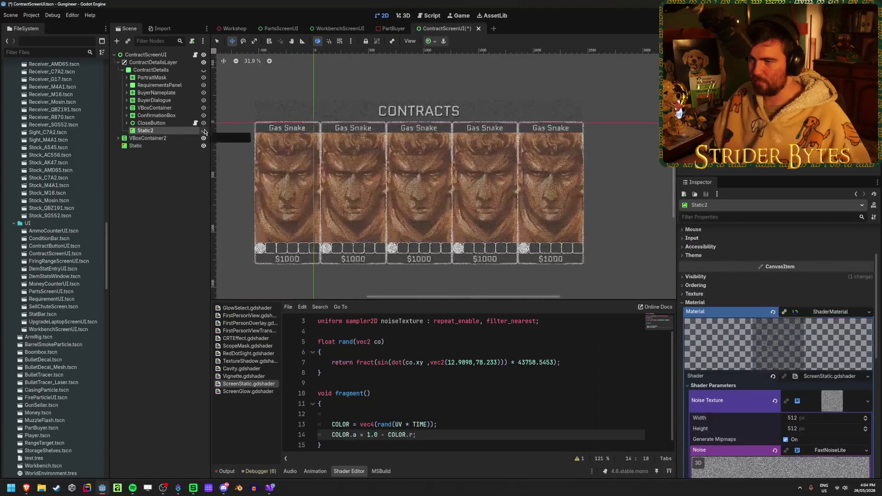
click(204, 146)
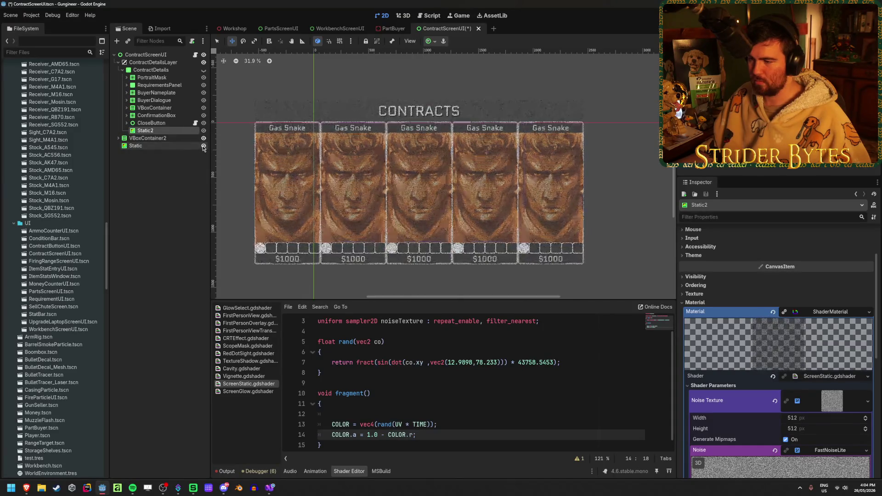
click(204, 146)
click(438, 440)
key(ctrl+s)
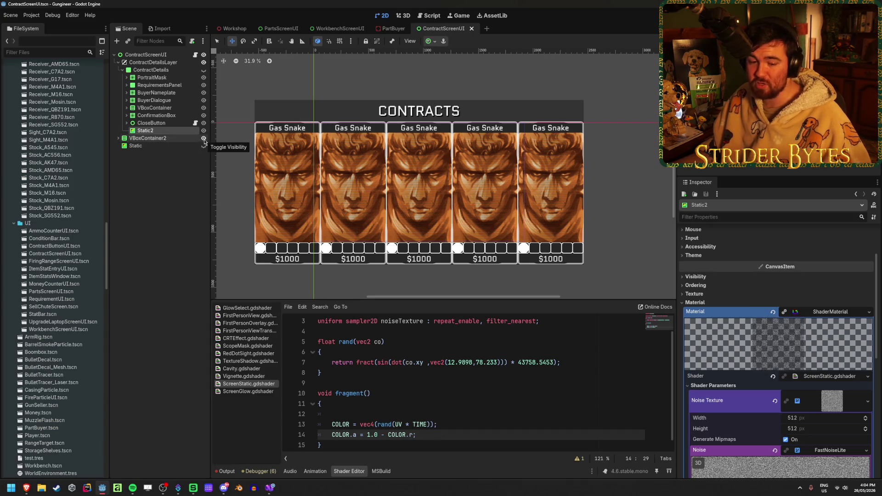
Compare the contracts with and without Static, save, and leave the Static overlay showing
click(203, 146)
click(204, 146)
mouse_move(318, 214)
mouse_down()
mouse_move(284, 182)
mouse_move(332, 208)
mouse_up()
key(ctrl+s)
click(145, 200)
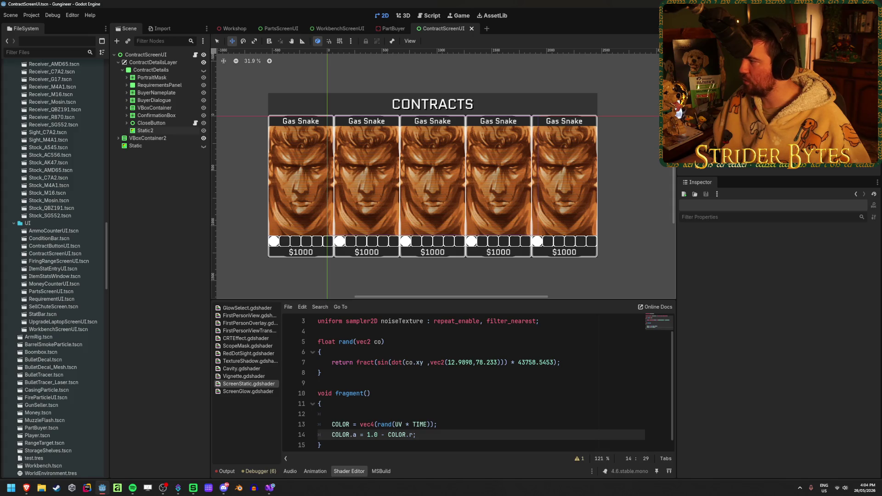
click(204, 147)
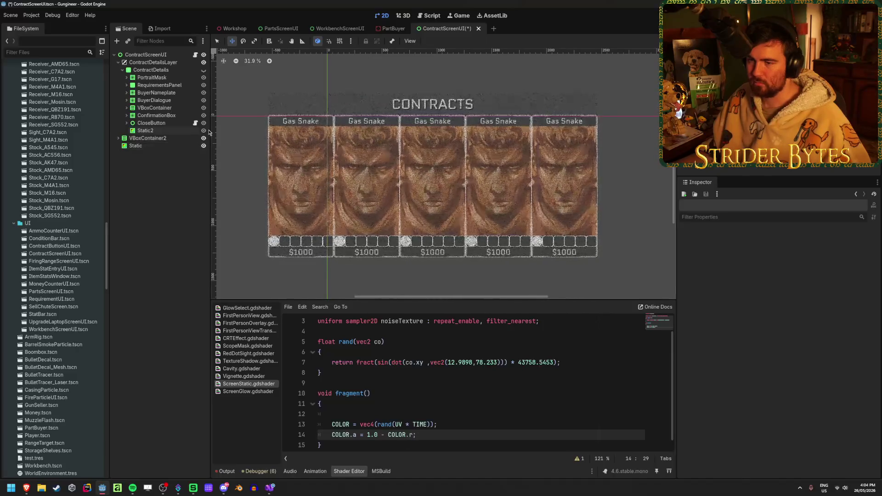
Replace the alpha expression on line 14 with 0.1 and save the shader
drag(427, 436, 366, 434)
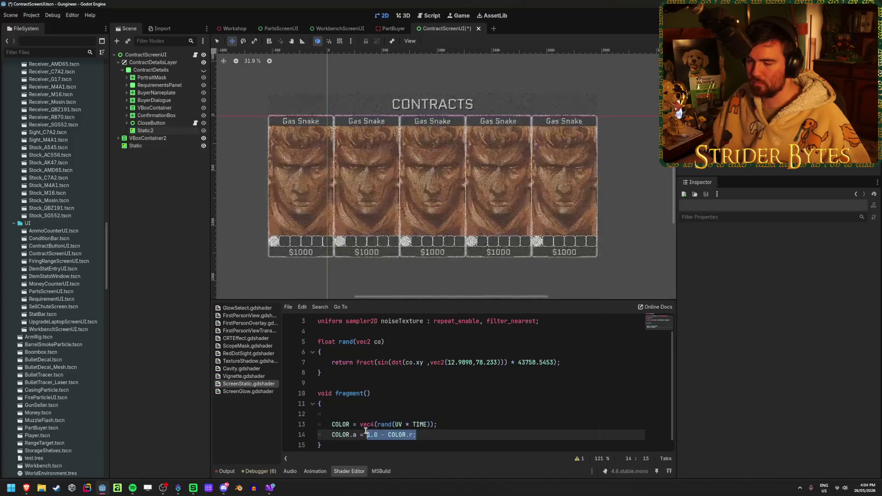
text(0.1;)
key(ctrl+s)
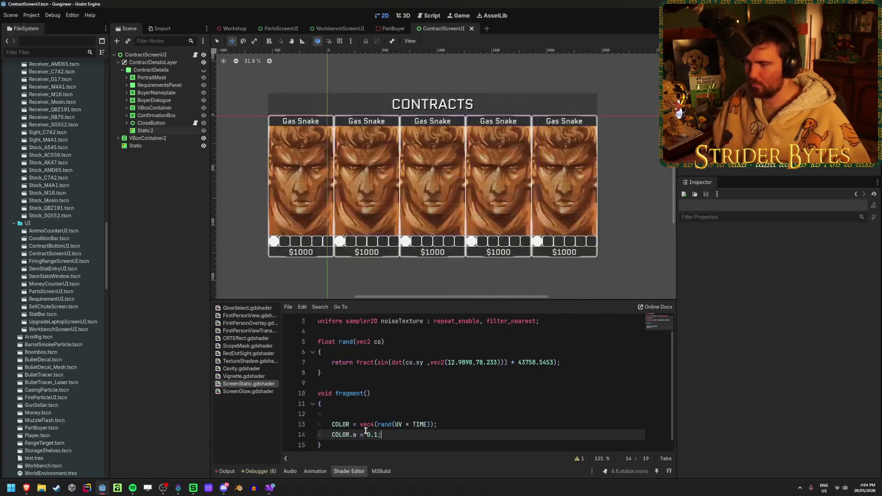
Change the alpha value from 0.1 to 0.5 so it reads COLOR.a = 0.5
scroll(335, 181, up, 5)
scroll(335, 181, down, 8)
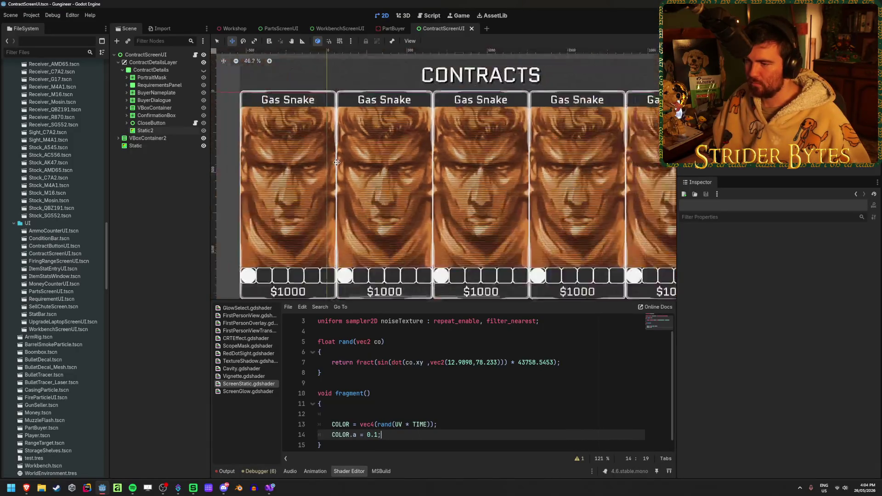
click(375, 434)
key(BackSpace)
text(5)
scroll(407, 182, up, 10)
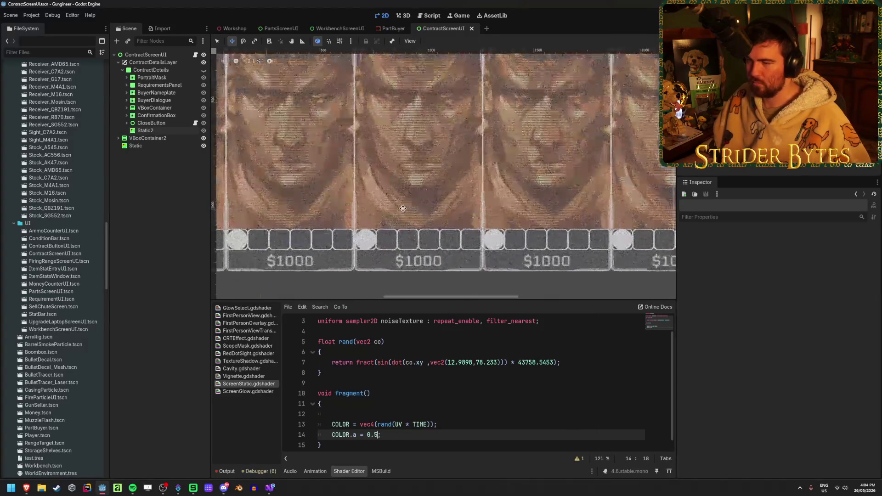
scroll(408, 181, up, 12)
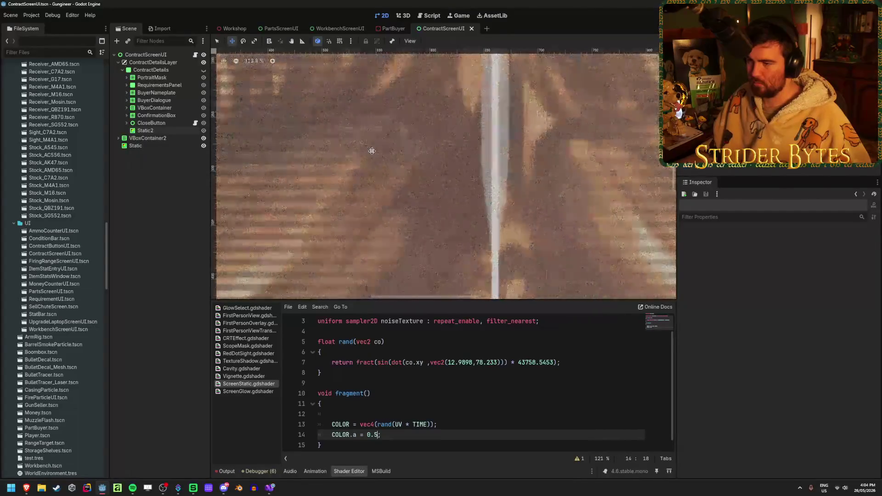
scroll(372, 150, down, 8)
scroll(372, 150, down, 11)
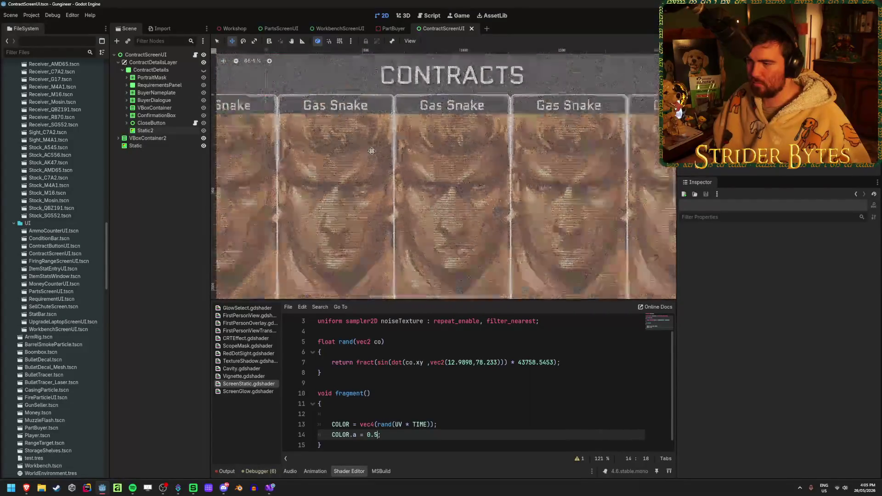
scroll(385, 223, down, 1)
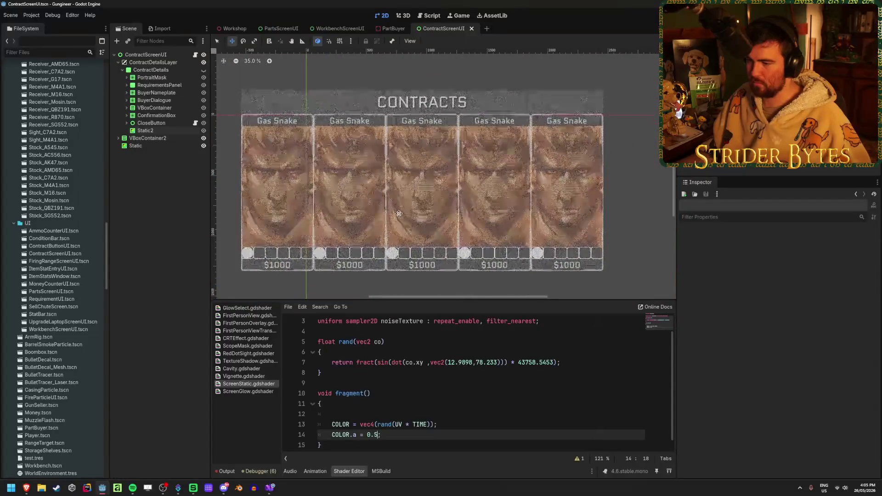
scroll(360, 386, down, 1)
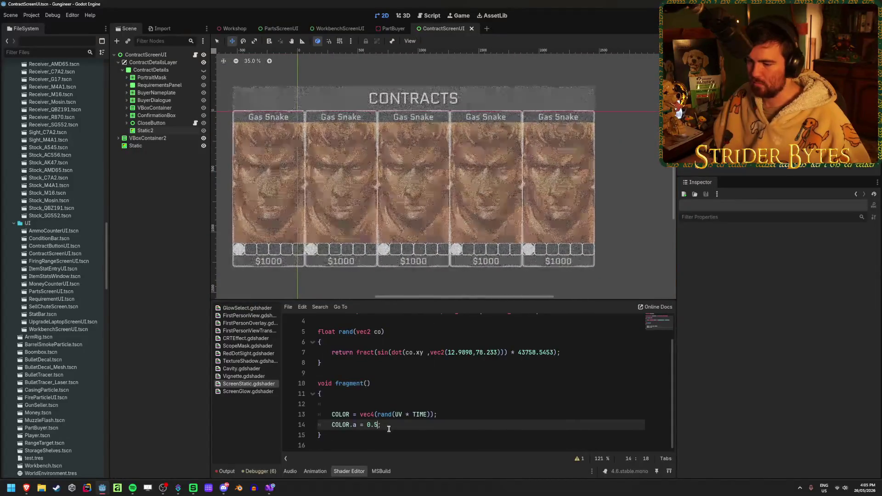
click(426, 405)
Delete the empty line 12 in fragment and save, then switch away and back to Godot
key(BackSpace)
key(ctrl+s)
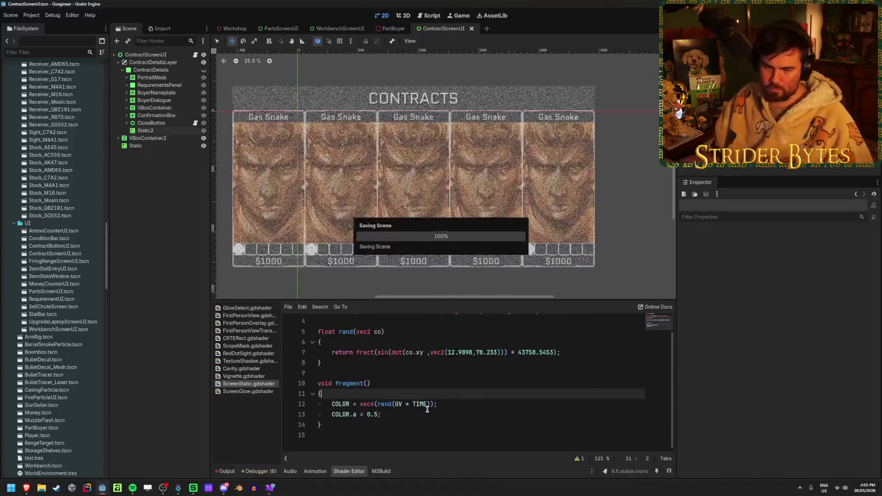
key(alt+Tab)
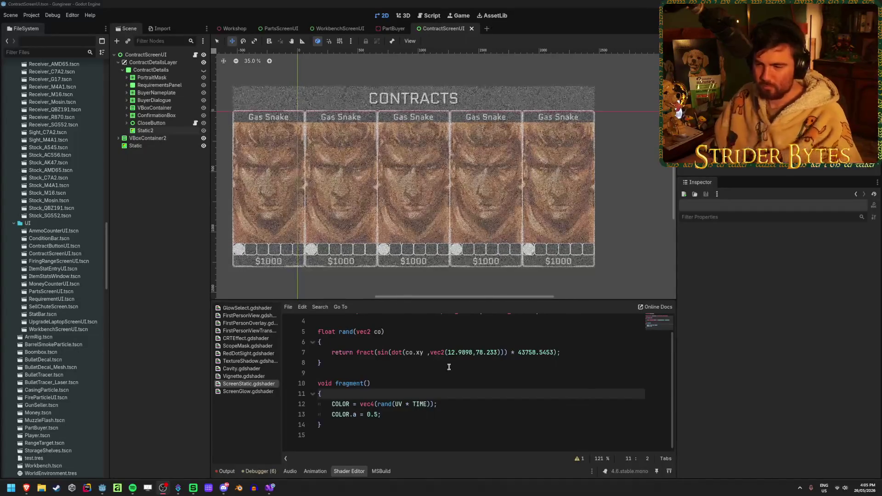
click(461, 395)
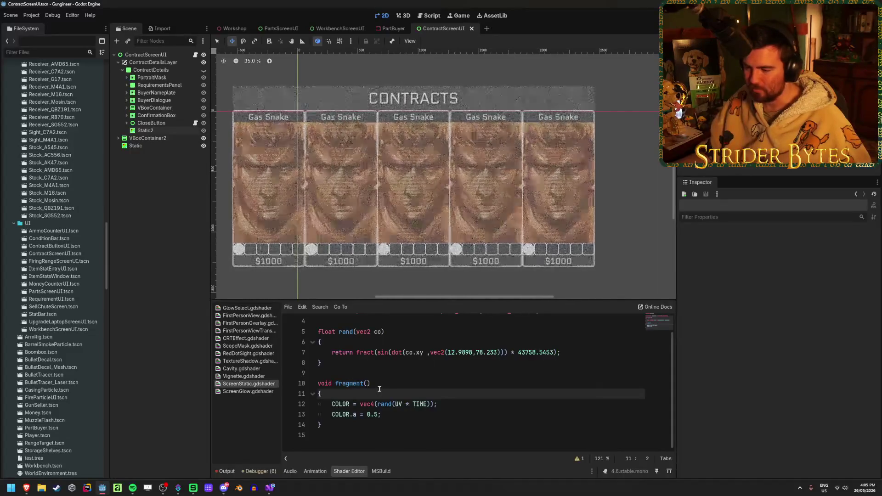
Try prefixing vec4 on line 12 with '1.0 -', then remove it again
click(358, 403)
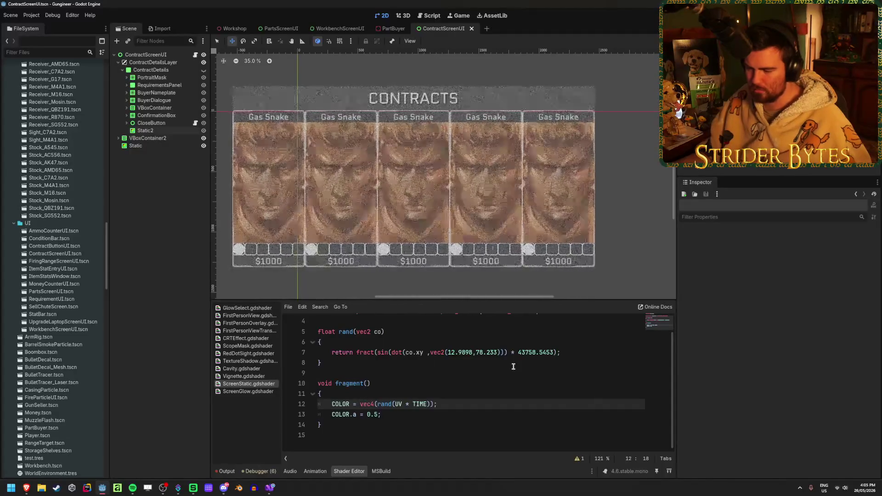
text(1.0 -)
scroll(459, 381, up, 1)
key(BackSpace)
key(BackSpace)
key(BackSpace)
scroll(418, 413, down, 1)
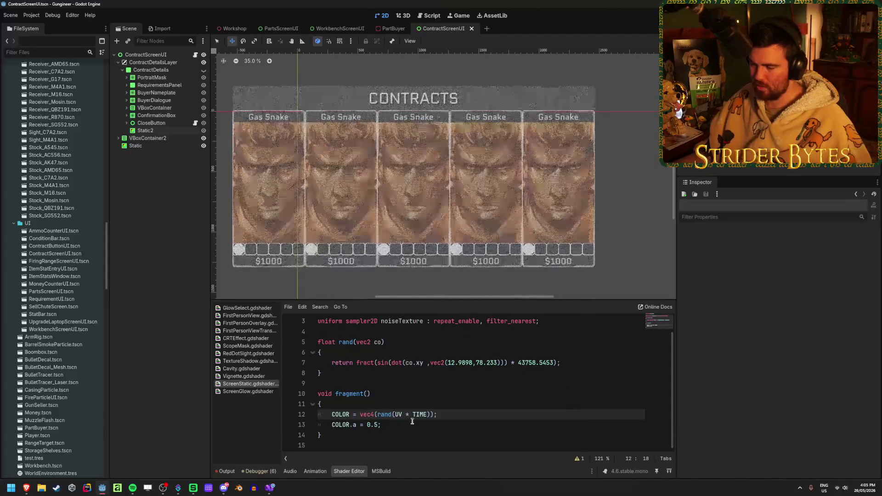
ctrl+scroll(413, 419, up, 2)
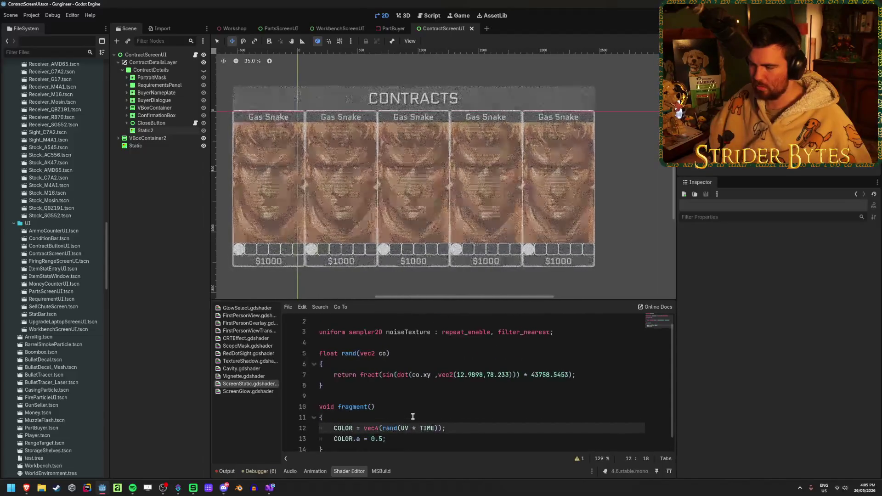
ctrl+scroll(412, 416, up, 3)
ctrl+scroll(413, 413, down, 1)
scroll(460, 404, down, 2)
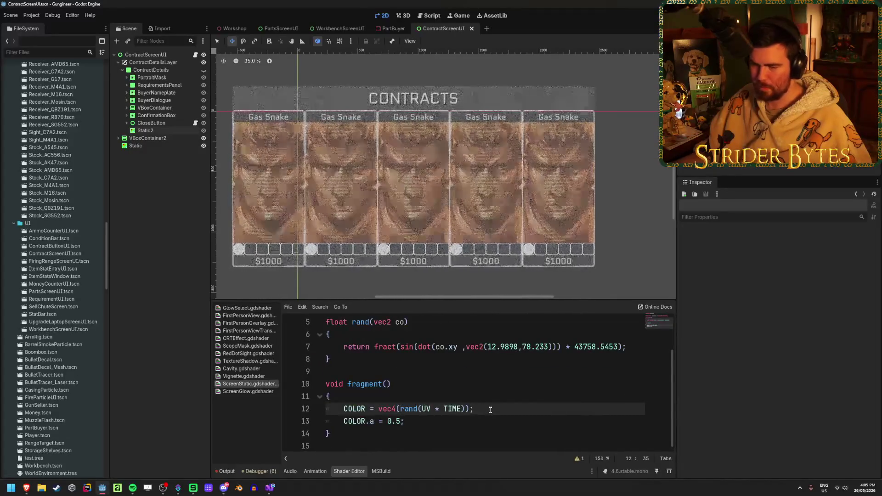
click(398, 408)
click(486, 407)
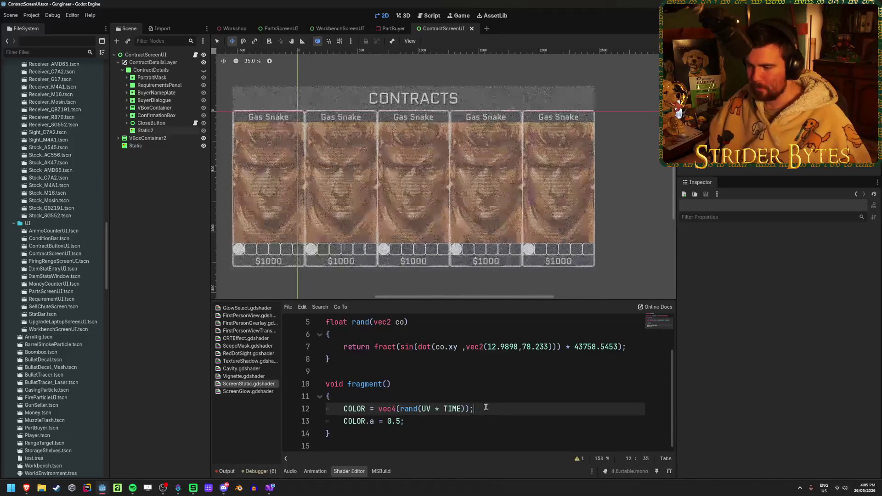
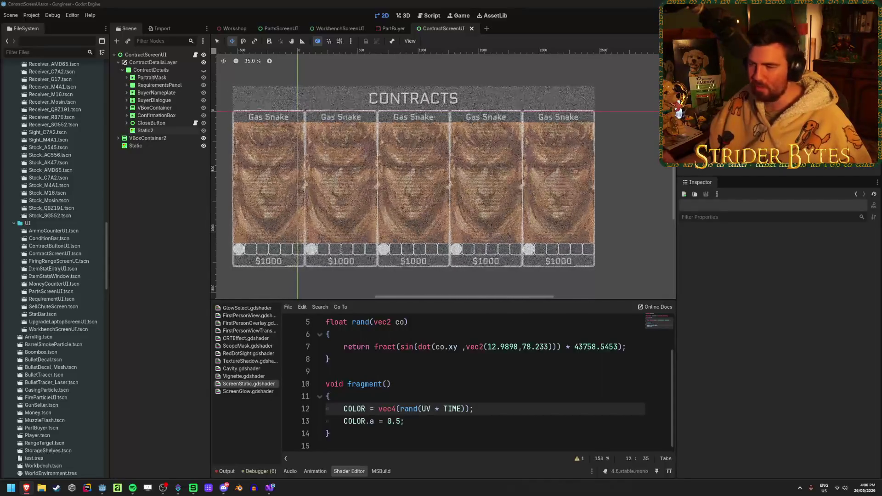
Add a line above COLOR storing the noise: 'vec3 albedo = vec3(rand(UV * TIME));'
click(404, 3)
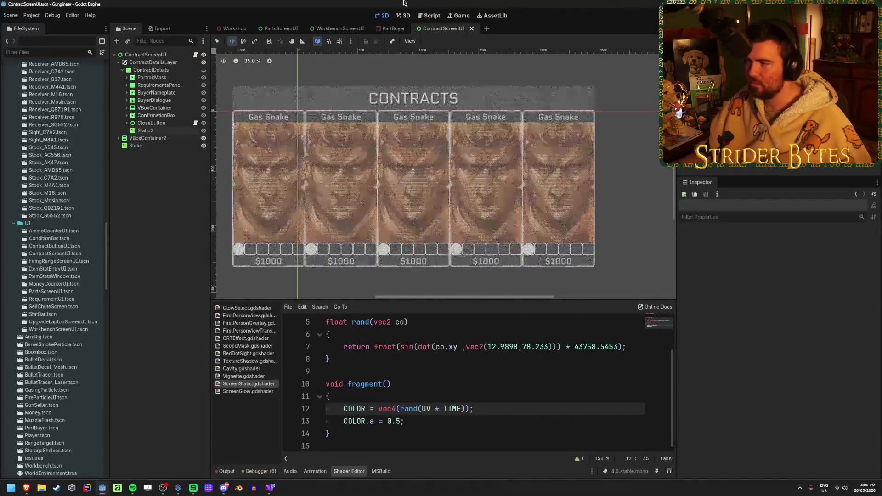
key(alt+Tab)
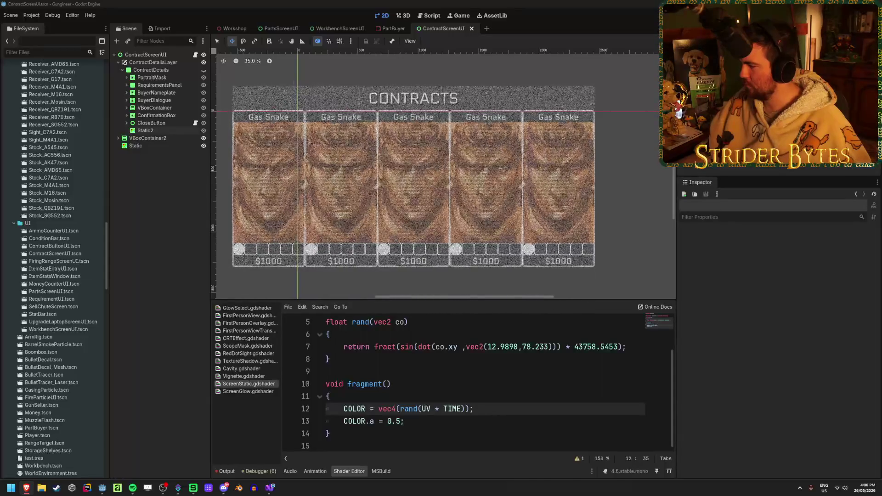
click(487, 409)
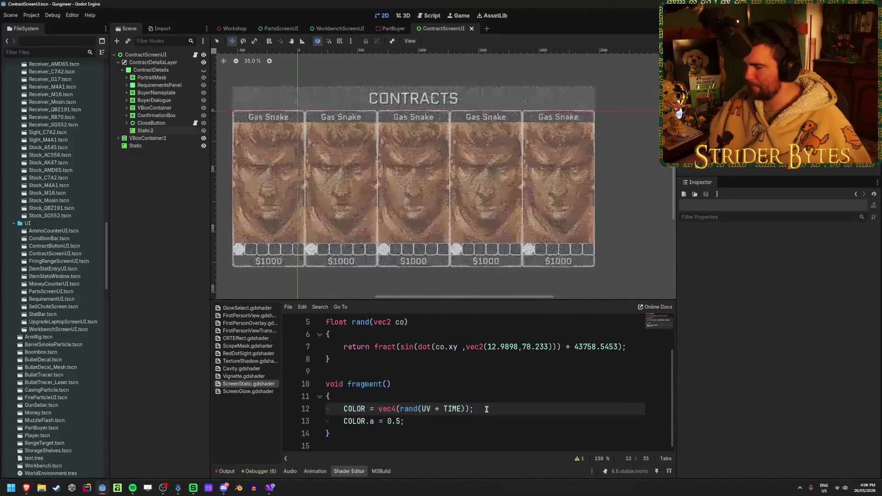
click(396, 398)
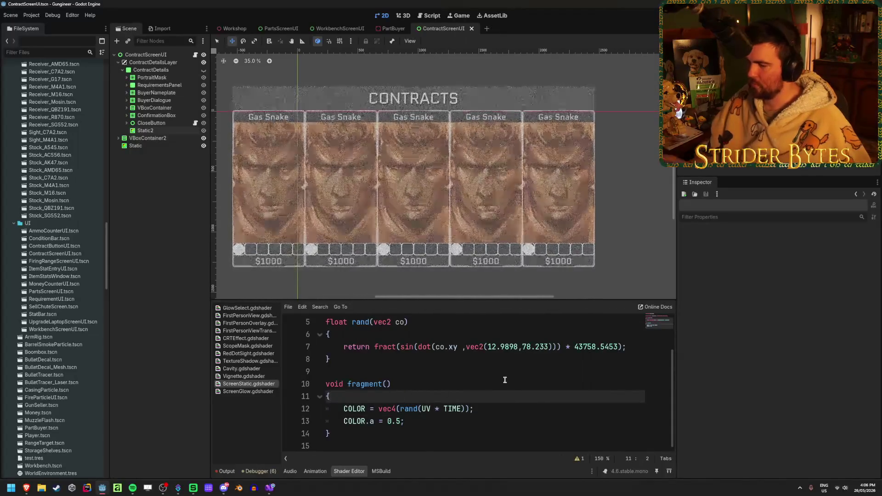
key(Return)
text(c3 albedo =)
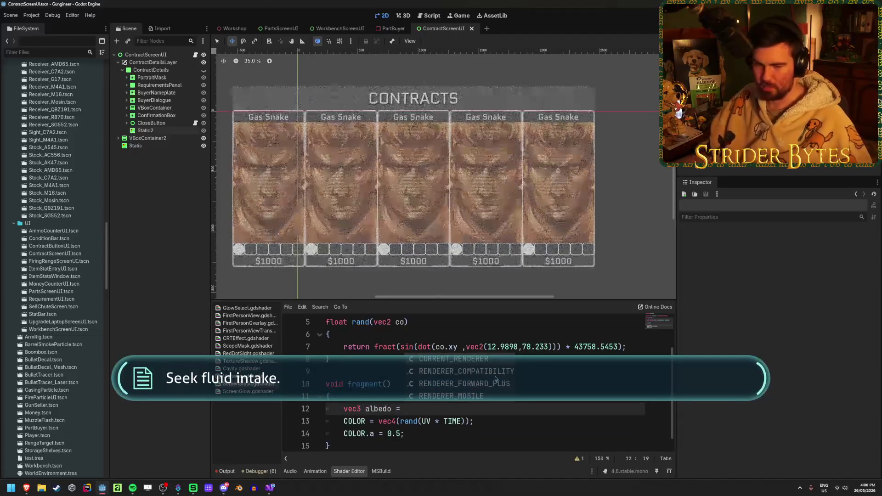
key(Escape)
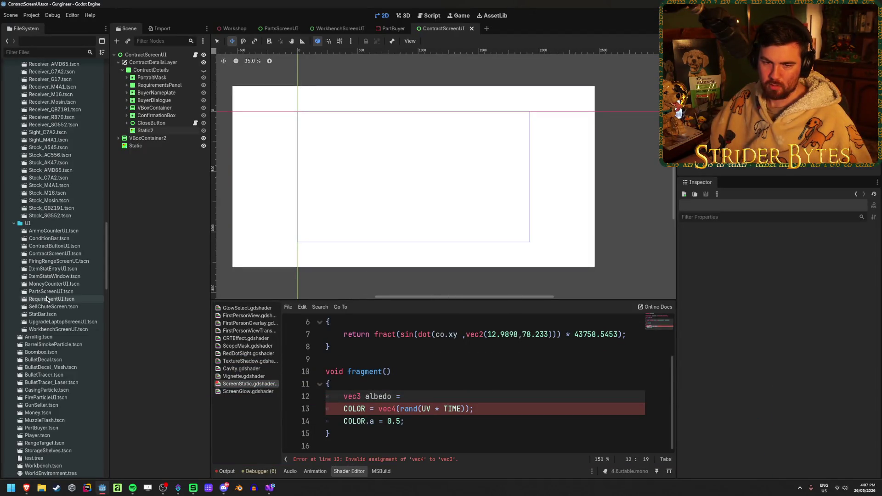
scroll(60, 299, up, 3)
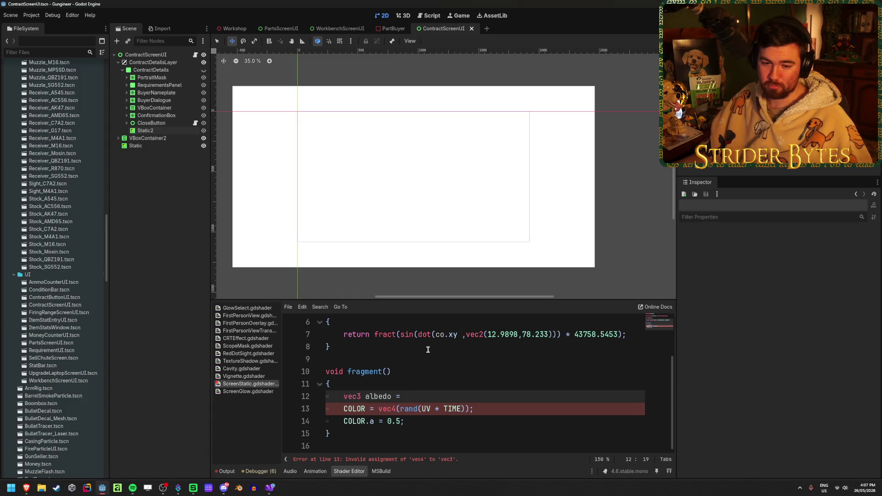
drag(469, 409, 381, 408)
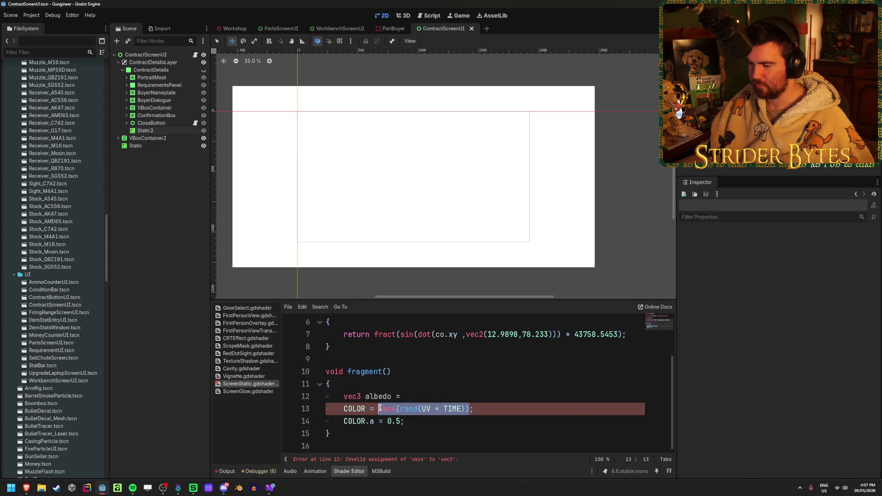
key(ctrl+c)
click(421, 396)
key(ctrl+v)
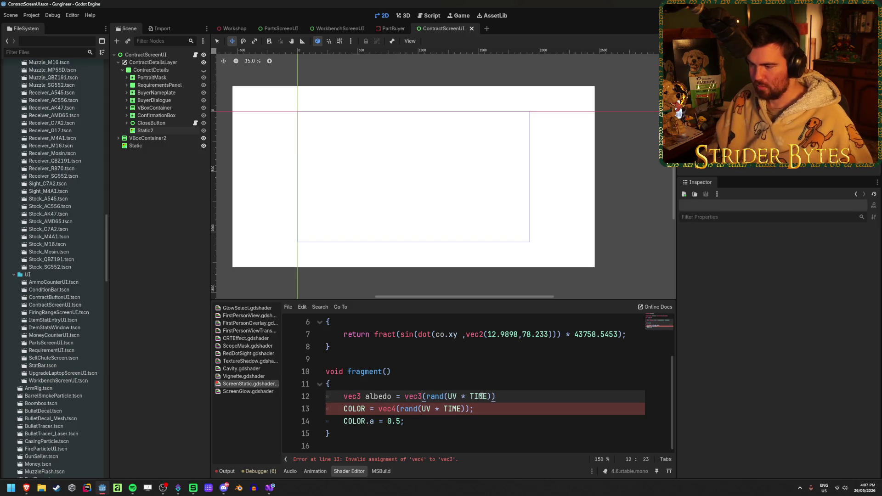
click(516, 396)
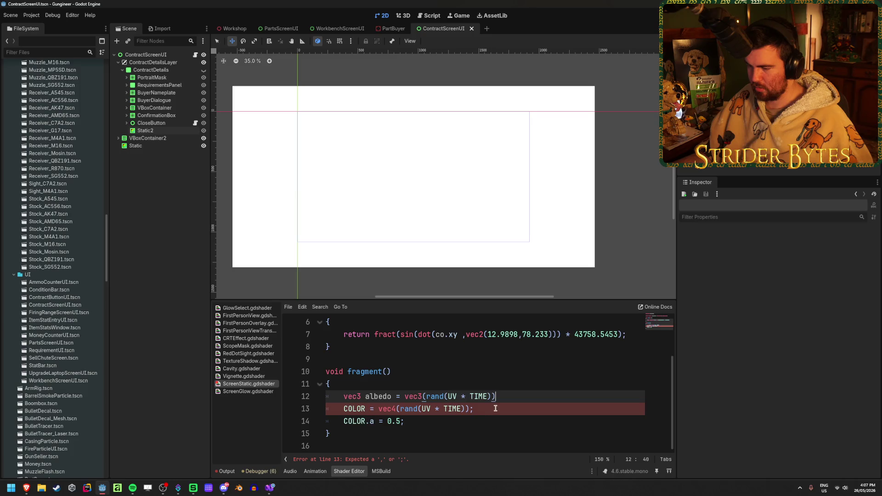
Change line 13 to 'COLOR.rgb = 1.0 - albedo;' so the static inverts the noise
drag(492, 408, 378, 408)
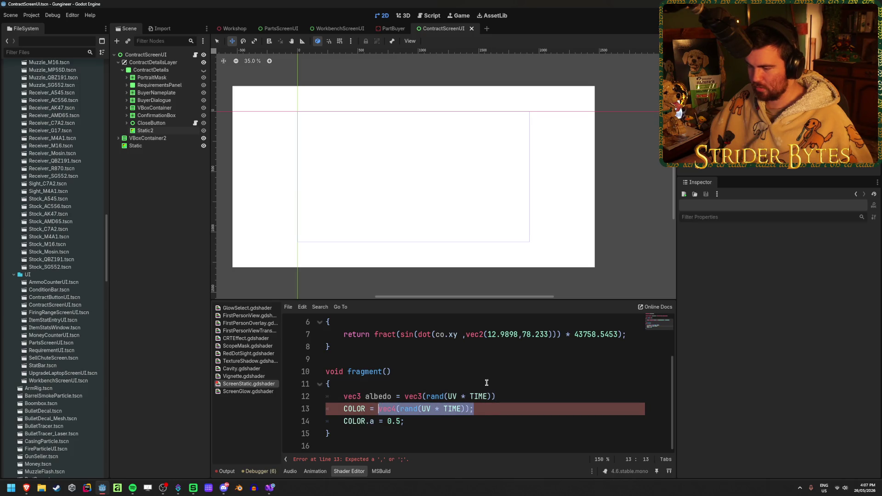
text(1.)
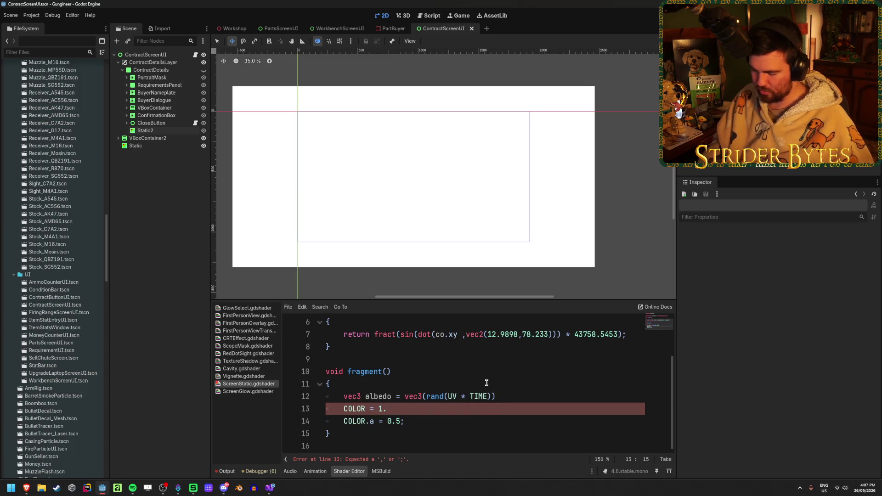
text(0 - albedo)
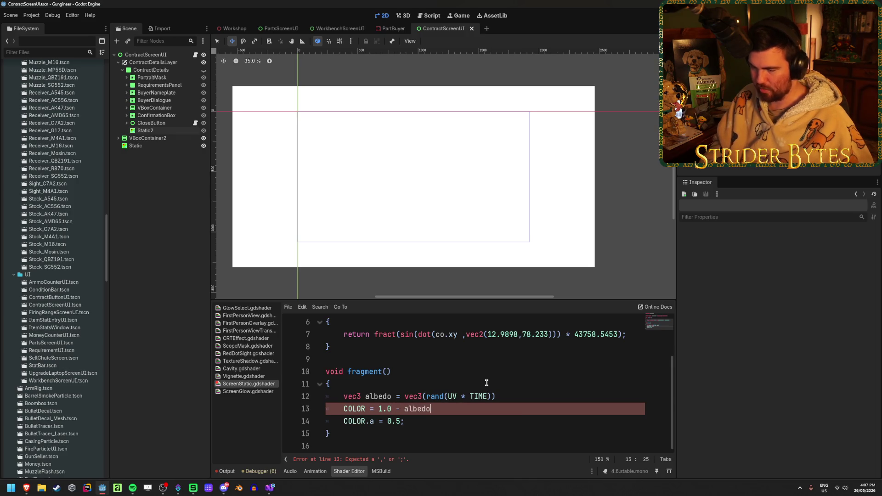
text(;)
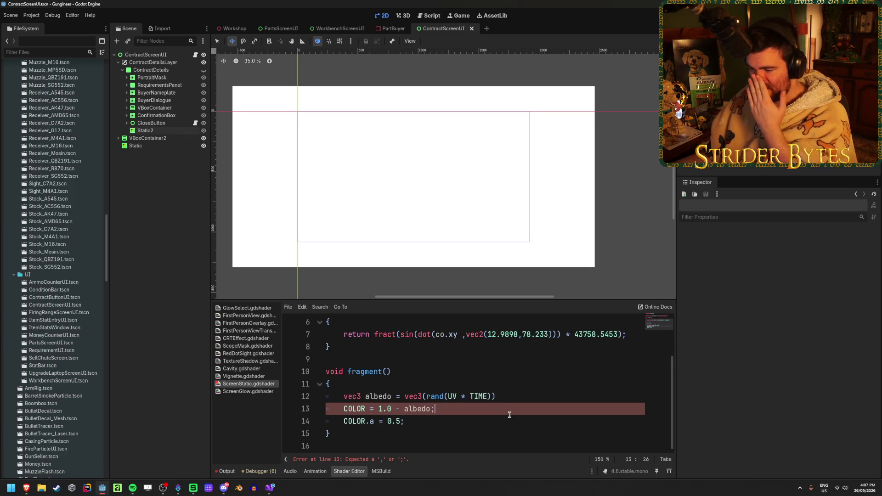
click(508, 398)
text(;)
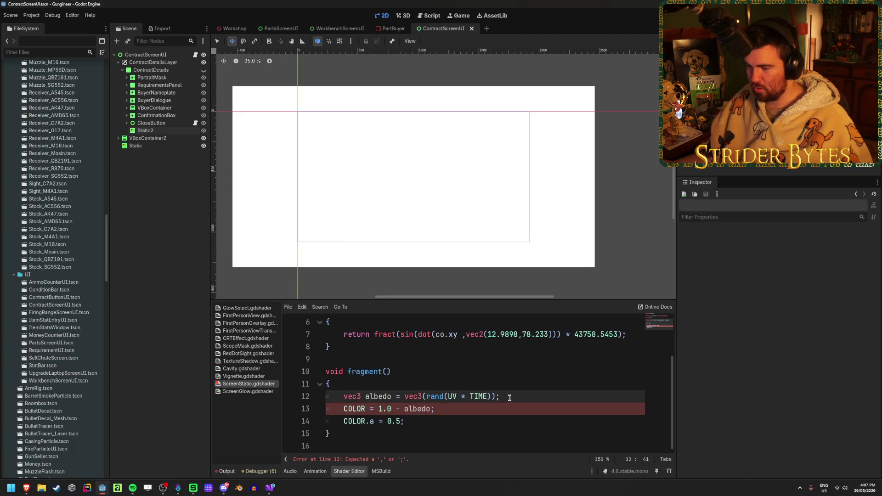
click(493, 420)
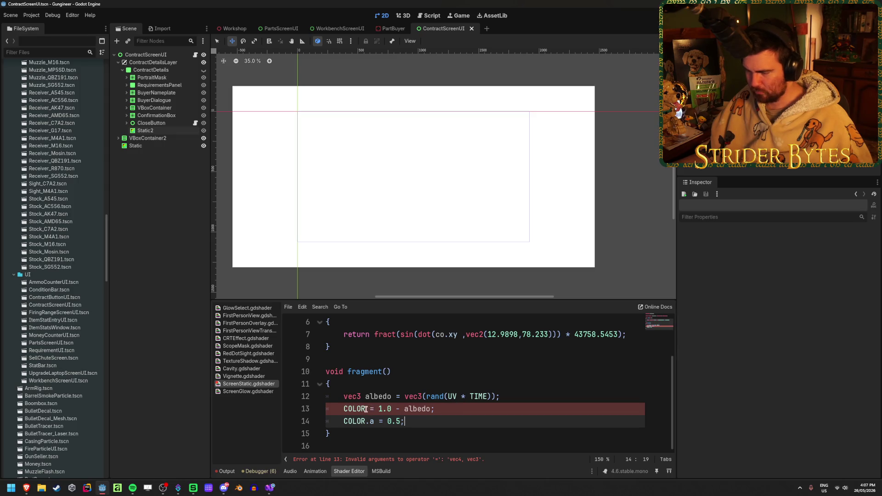
click(438, 404)
key(Home)
key(ctrl+Right)
text(.rgb)
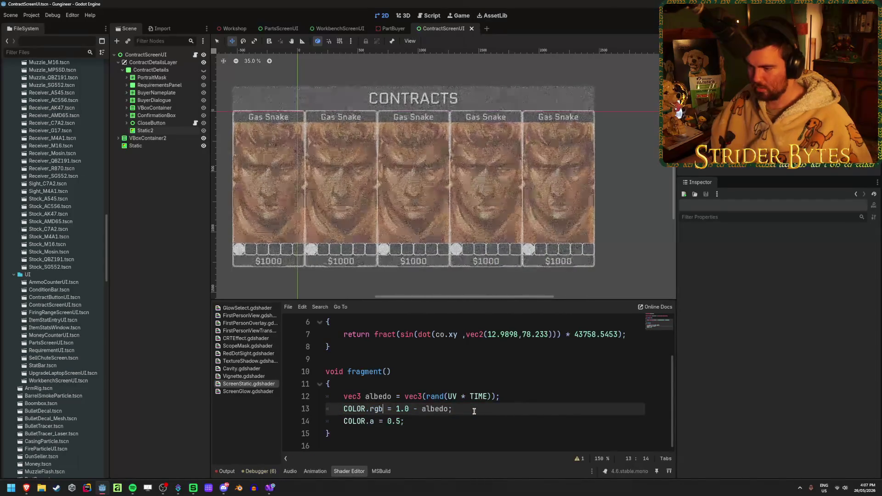
click(467, 419)
Replace the fixed 0.5 alpha with 'albedo.r;' so transparency follows the noise
scroll(350, 193, up, 7)
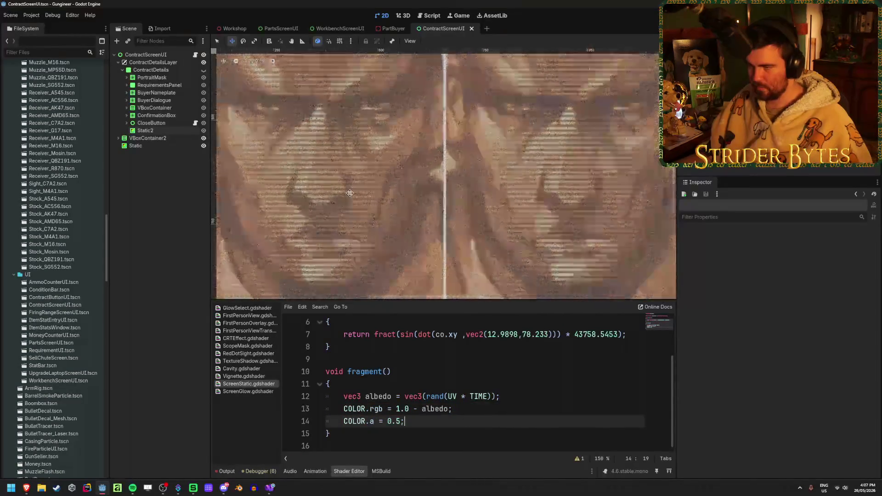
scroll(350, 193, down, 8)
scroll(389, 198, up, 2)
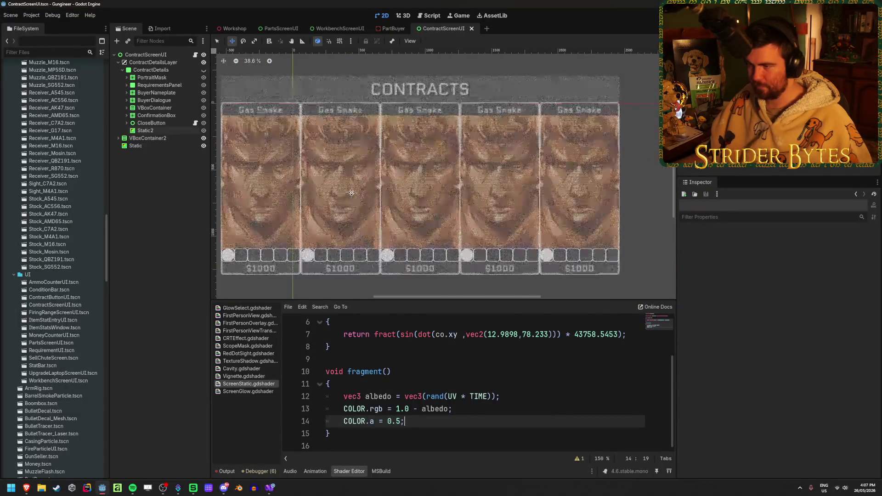
scroll(390, 198, left, 1)
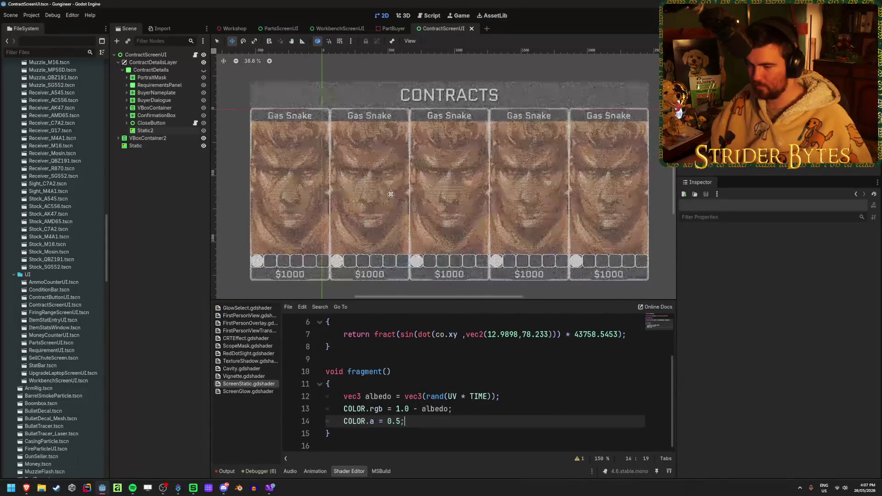
drag(415, 421, 386, 422)
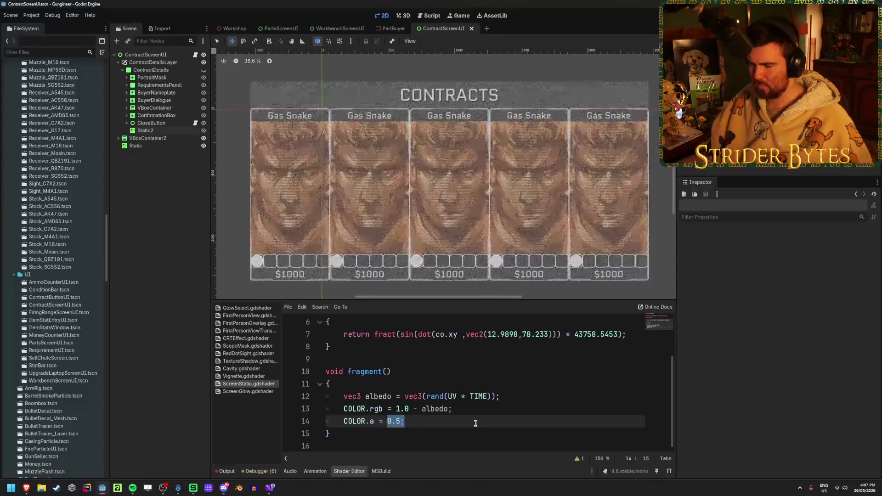
text(alb)
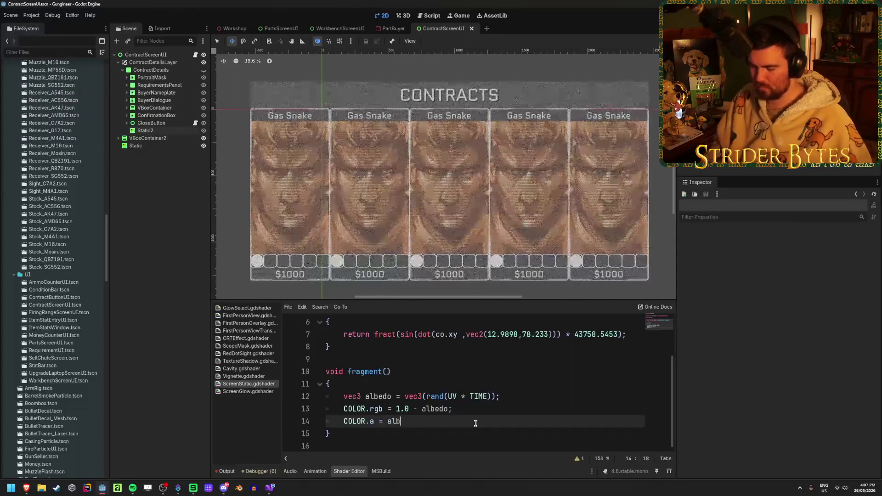
text(edo.r;)
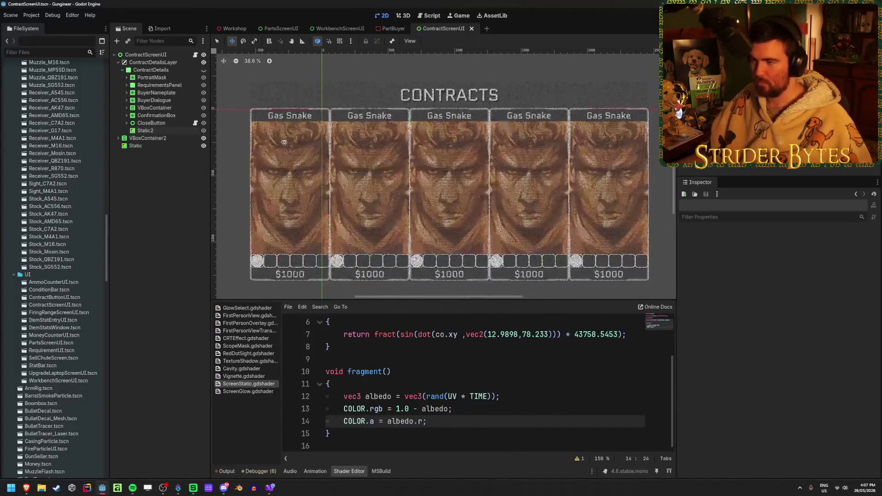
Check the contracts board in the Workshop scene, then return to ContractScreenUI
click(235, 28)
scroll(377, 136, down, 5)
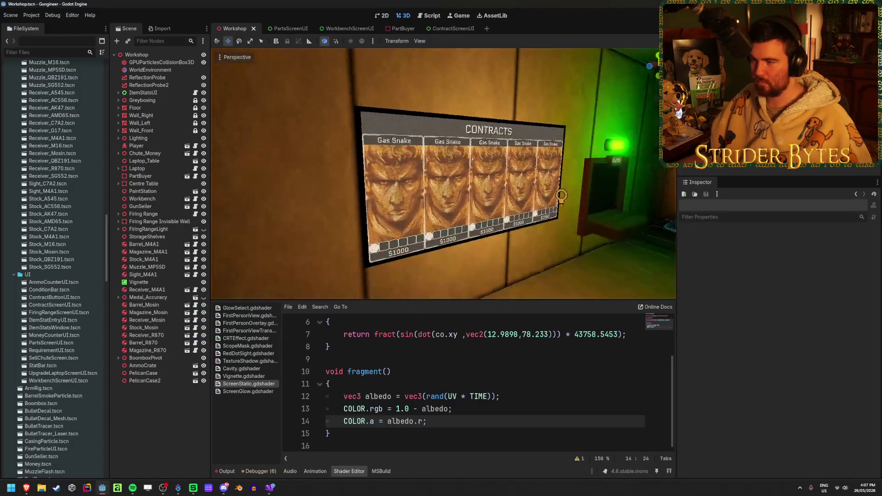
scroll(377, 136, up, 8)
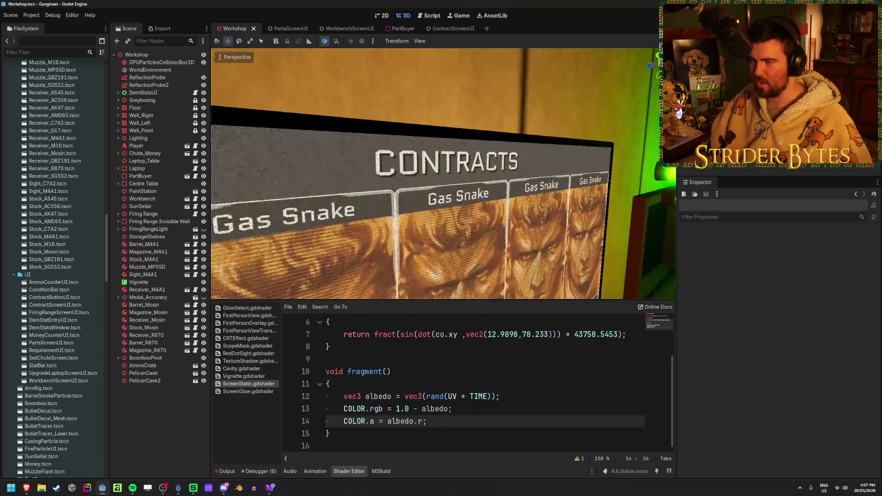
click(451, 28)
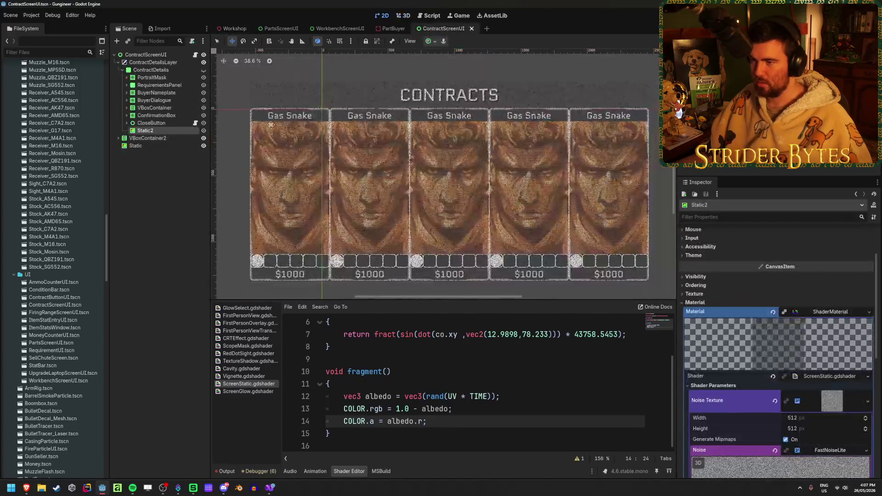
Toggle the Static overlay's visibility to compare the cards, leaving it visible
click(204, 146)
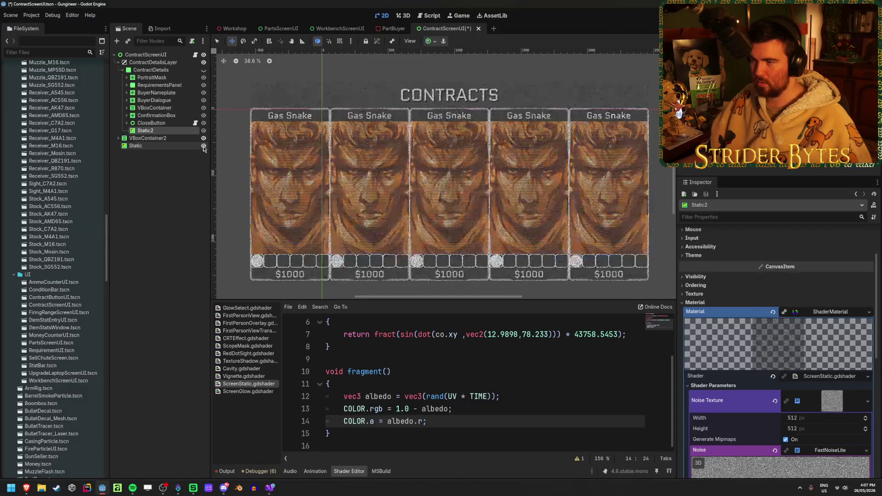
click(203, 146)
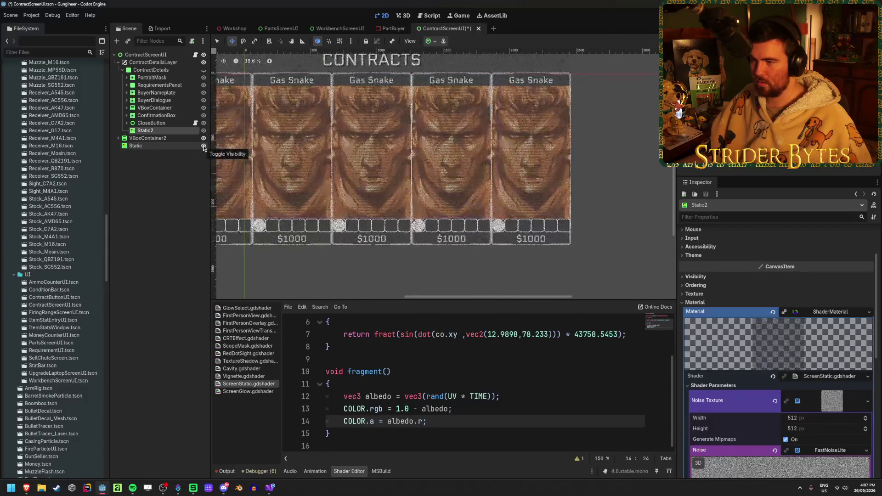
click(204, 146)
click(203, 146)
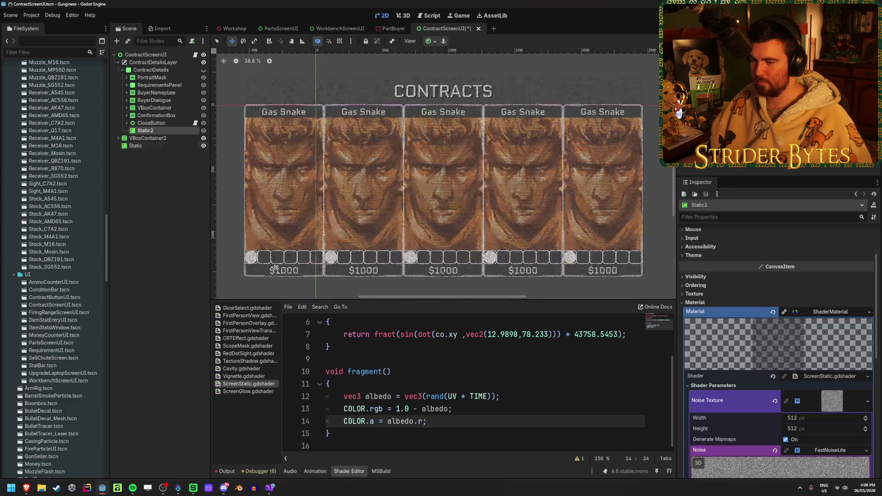
Multiply line 14's alpha by 0.5 ('COLOR.a = albedo.r * 0.5;') and save to preview
click(422, 422)
text(* 0.5)
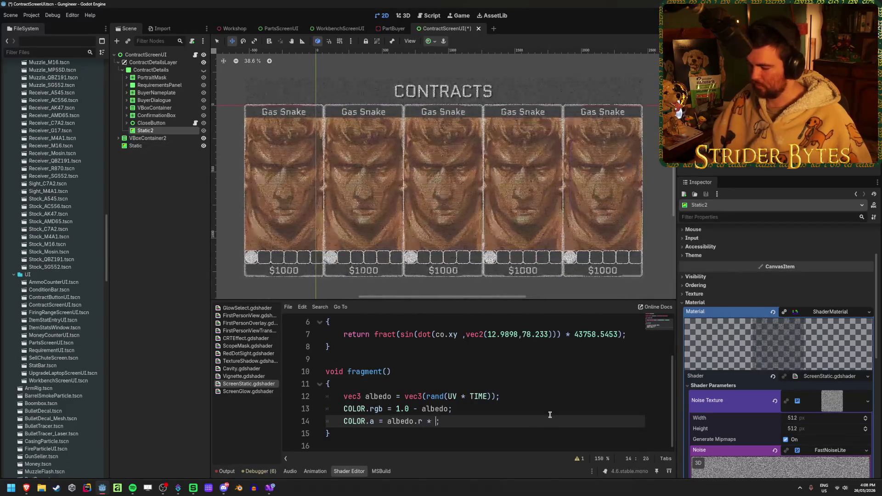
key(End)
key(ctrl+s)
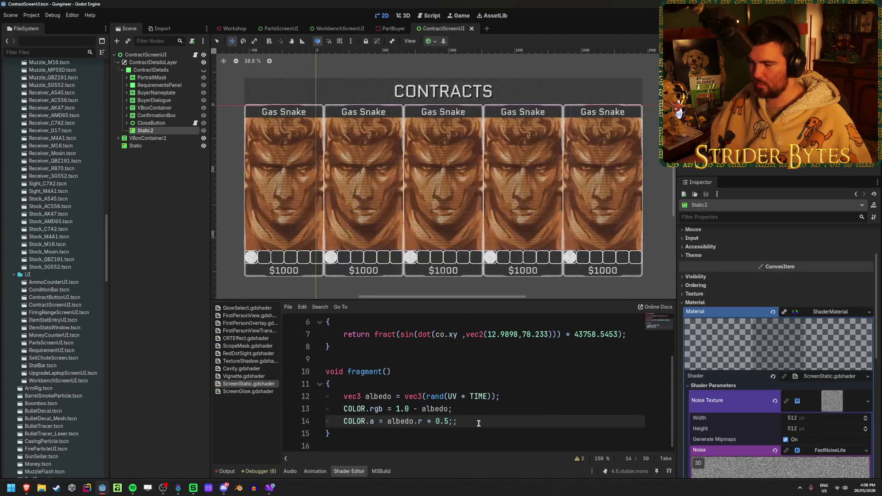
Preview a 0.1 alpha multiplier, then settle back on 0.5 and save the scene
key(BackSpace)
key(BackSpace)
key(BackSpace)
text(0;)
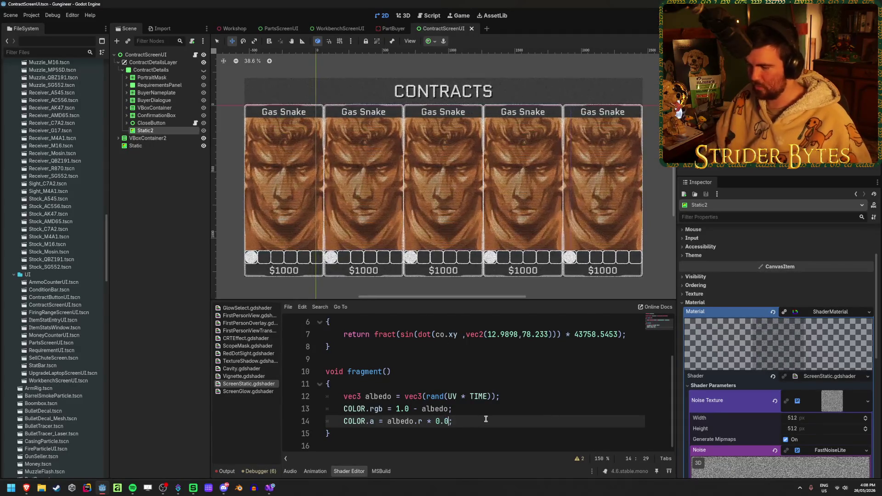
key(BackSpace)
text(1)
key(ctrl+s)
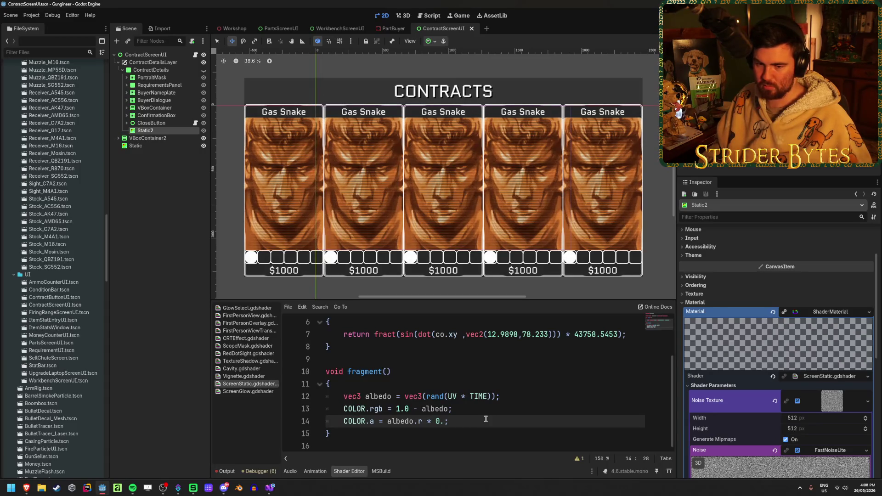
text(5)
key(ctrl+s)
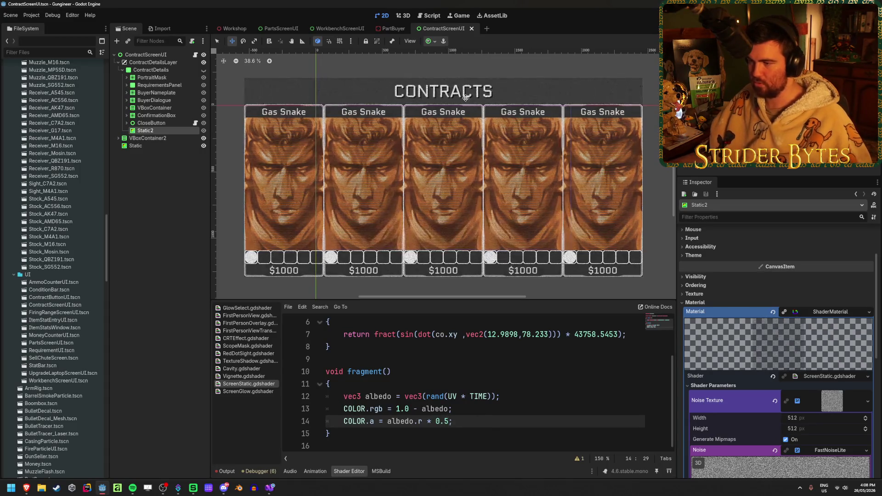
scroll(404, 144, up, 4)
scroll(403, 144, down, 3)
key(ctrl+s)
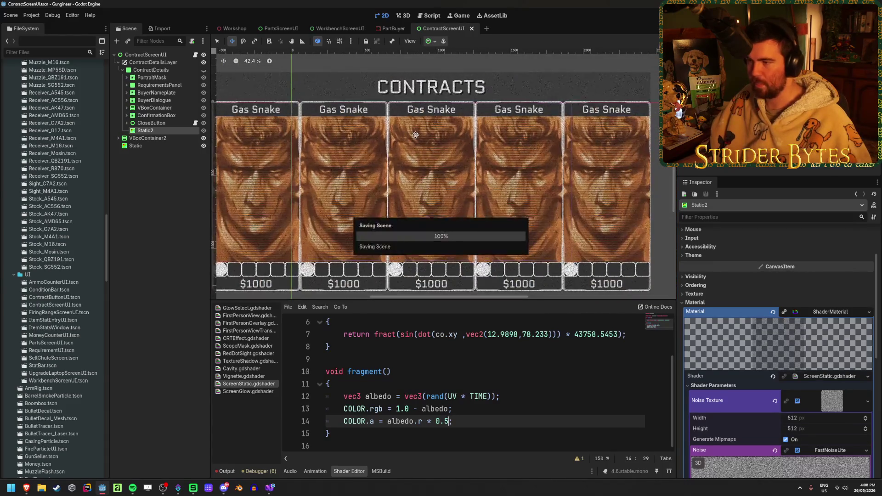
click(230, 26)
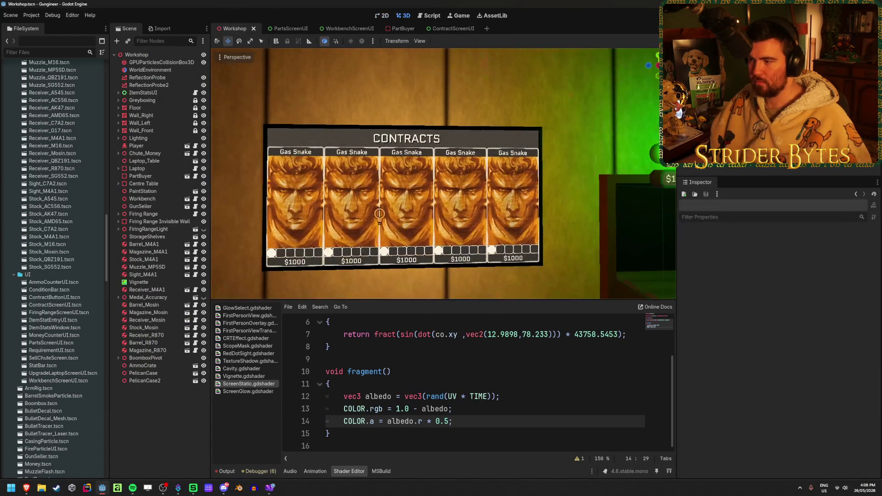
scroll(379, 215, up, 6)
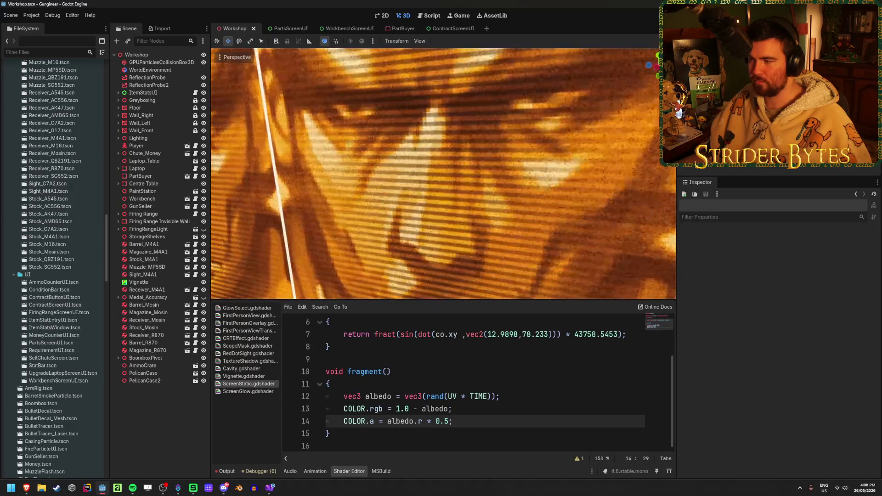
scroll(443, 174, down, 6)
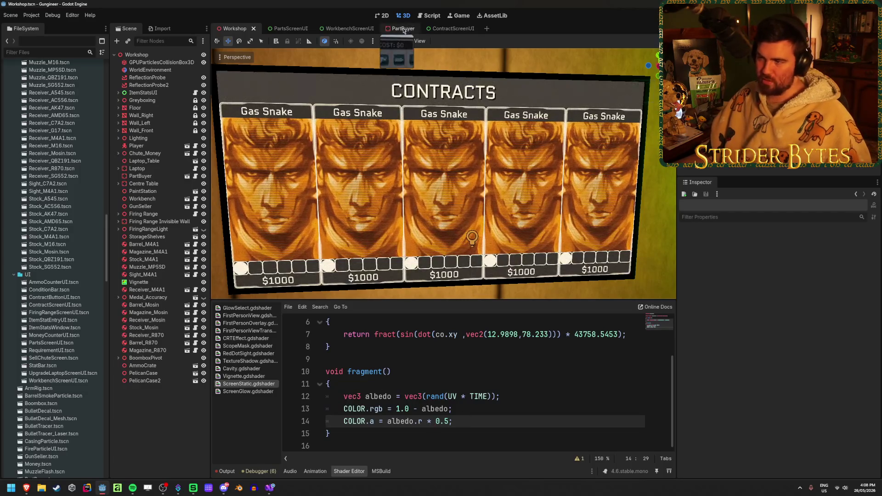
click(453, 29)
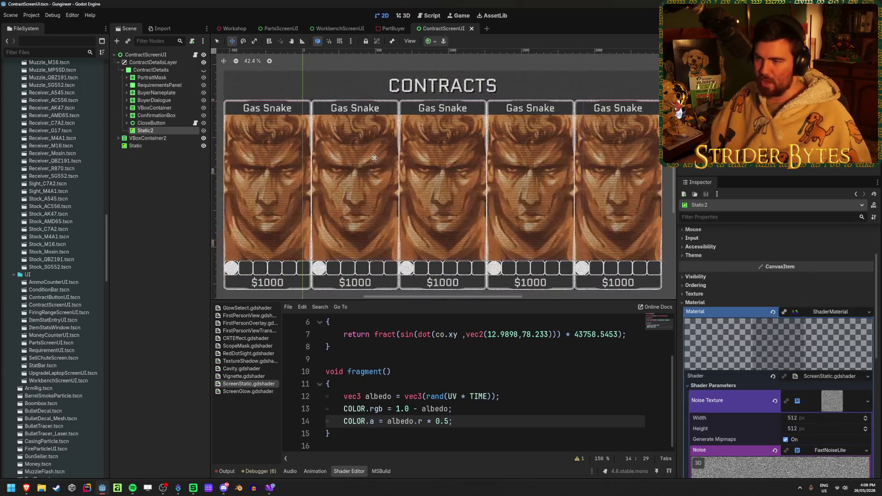
scroll(392, 165, up, 1)
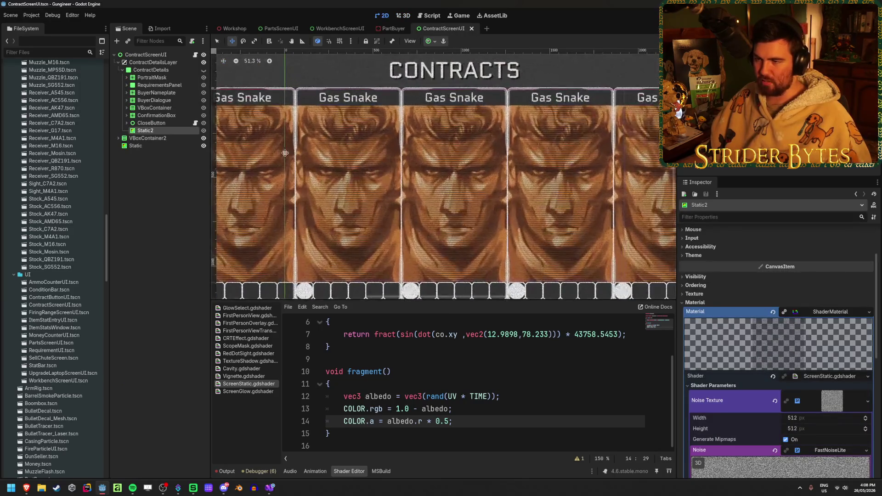
scroll(295, 155, up, 13)
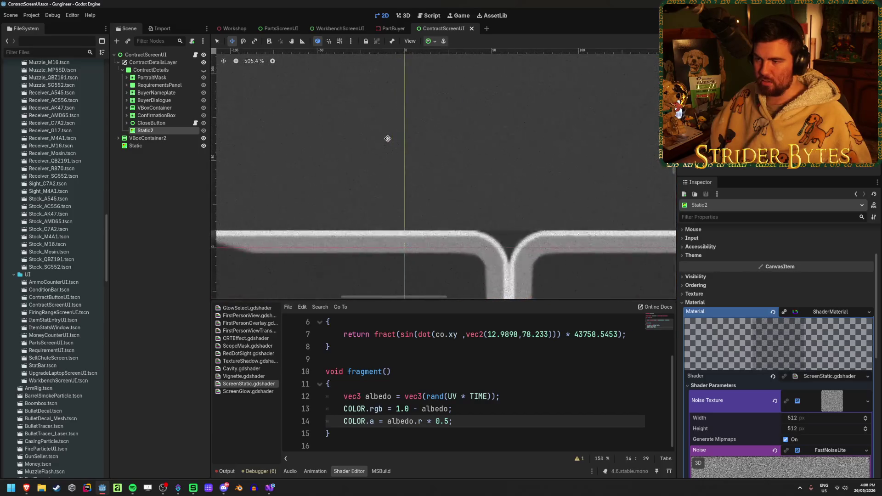
scroll(388, 138, down, 13)
drag(492, 168, 496, 168)
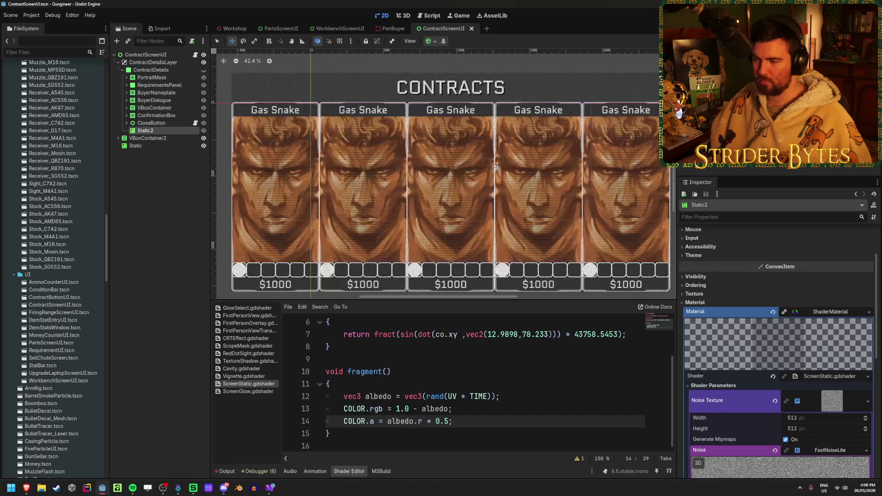
scroll(366, 156, down, 1)
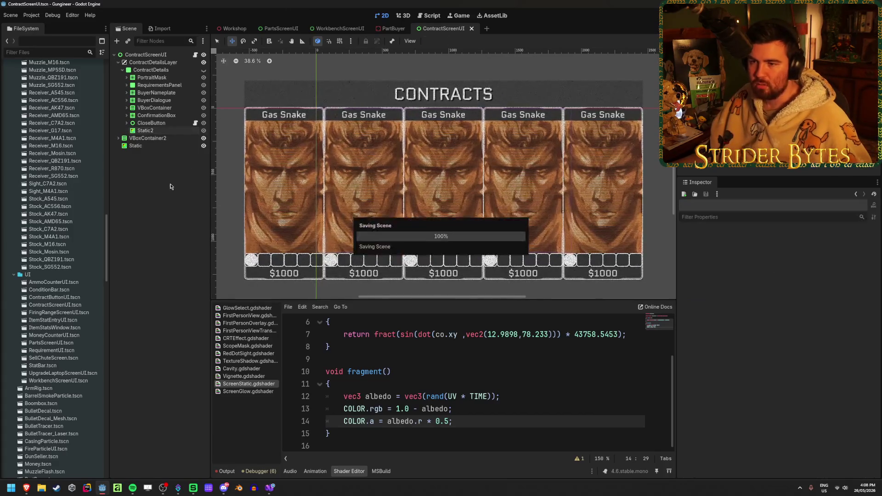
scroll(739, 323, down, 3)
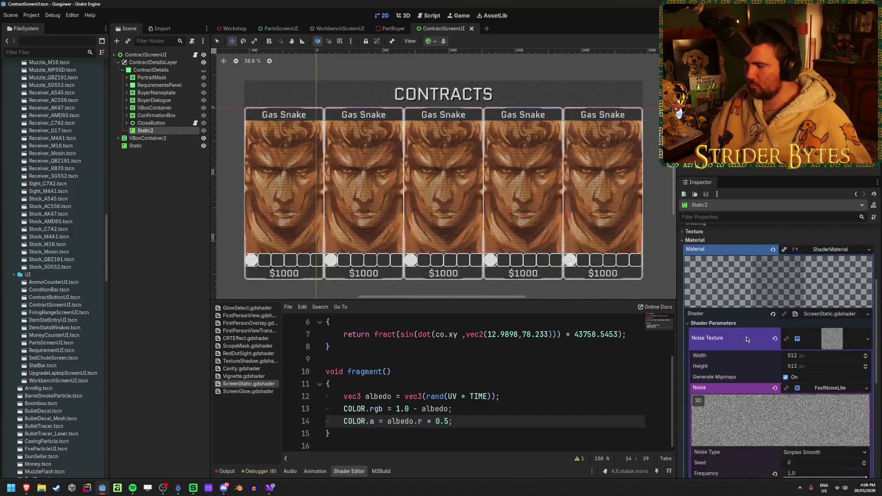
scroll(738, 320, up, 5)
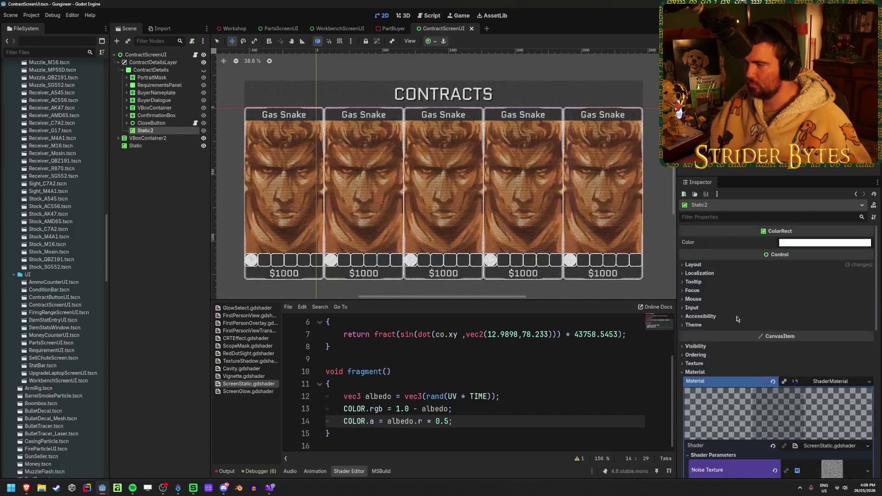
scroll(738, 318, down, 5)
Reduce the Noise Texture's height in the Inspector and save to regenerate the noise
scroll(742, 316, up, 5)
scroll(809, 246, down, 5)
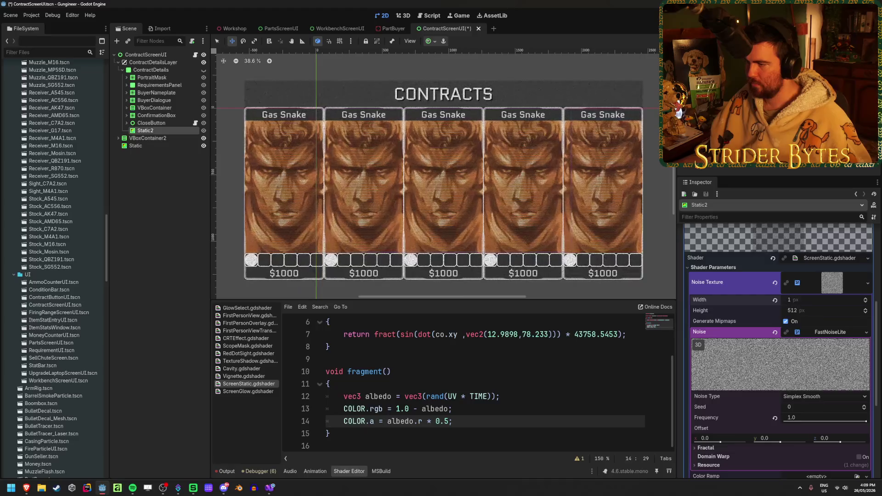
drag(819, 312, 815, 312)
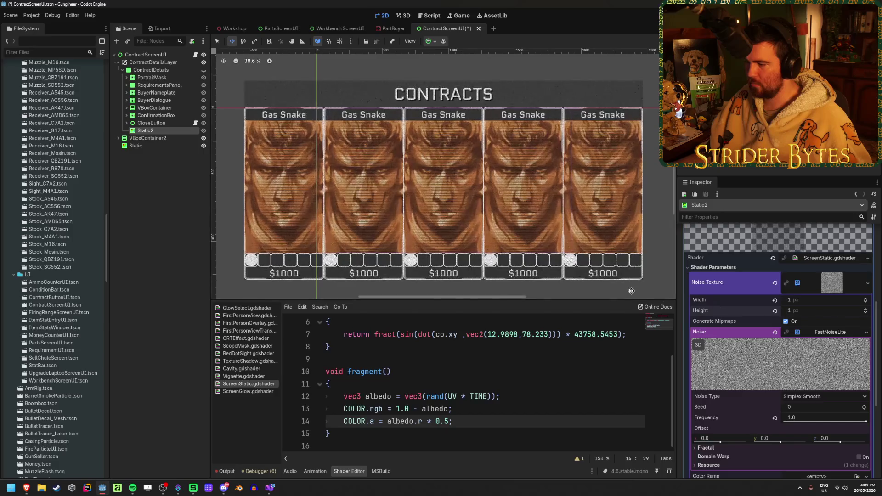
key(ctrl+s)
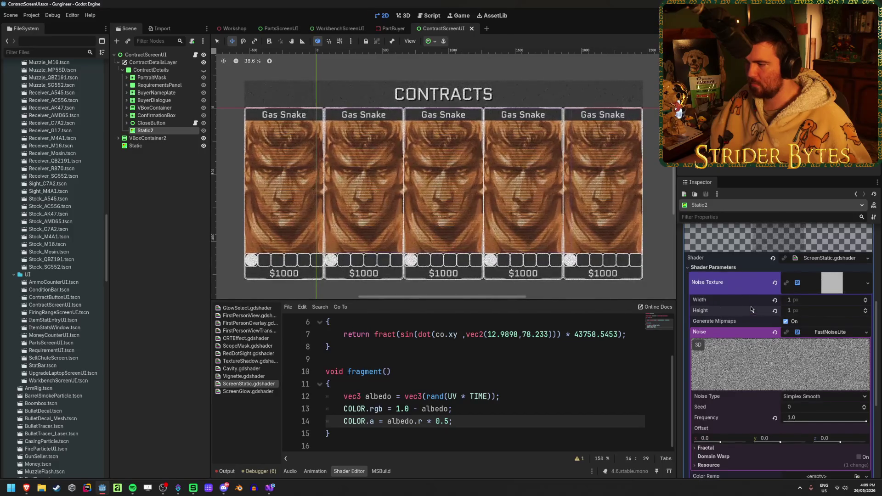
scroll(451, 202, up, 5)
scroll(726, 279, down, 1)
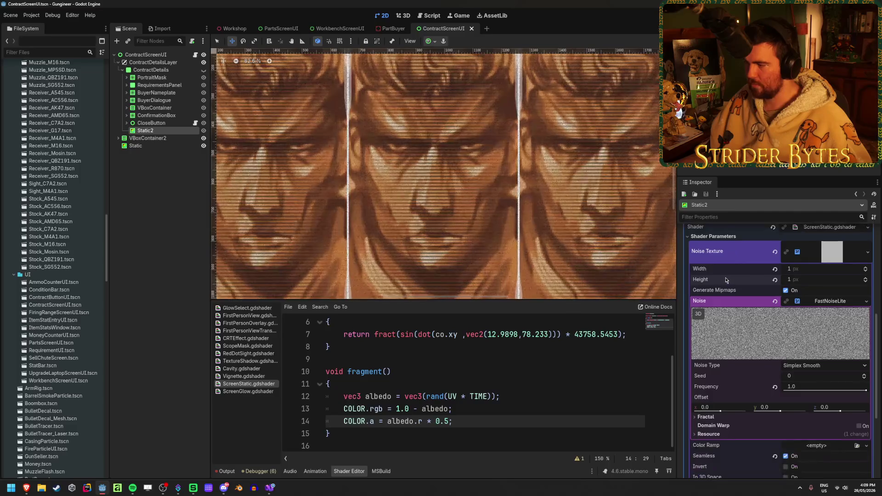
key(ctrl+s)
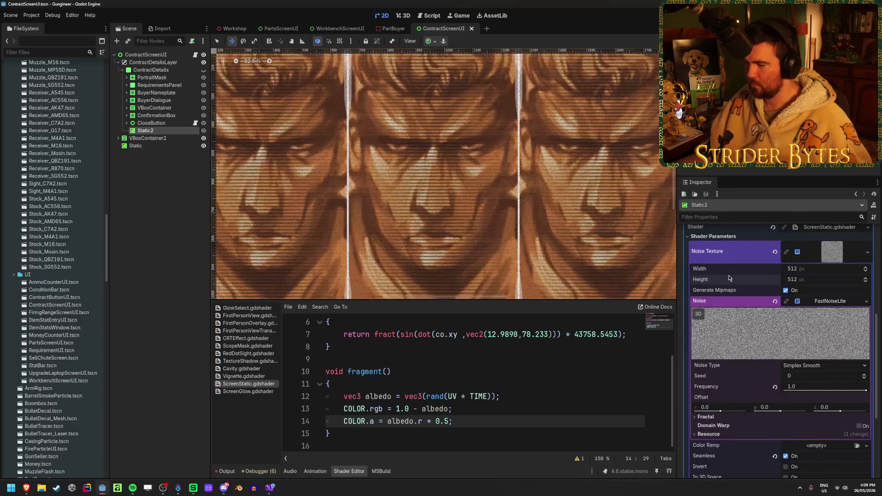
scroll(497, 376, up, 2)
scroll(498, 376, down, 2)
Remove the 0.5 multiplier so the alpha line is plain albedo.r
click(511, 396)
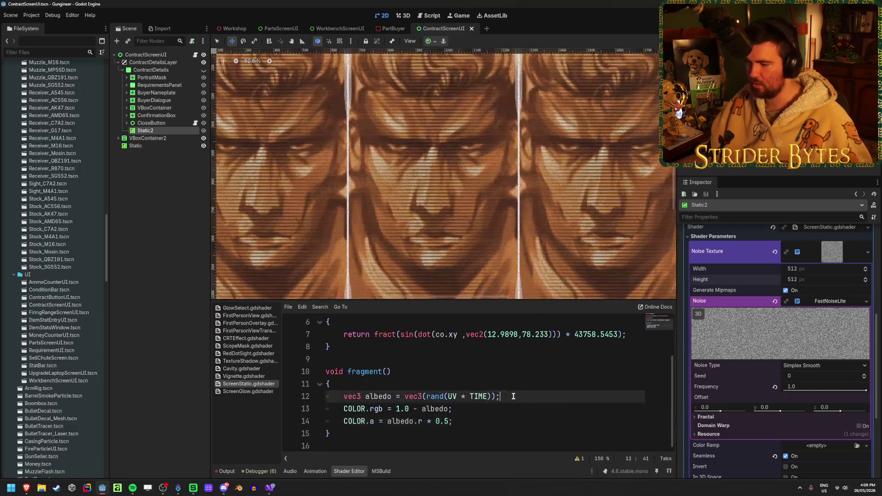
scroll(427, 217, down, 3)
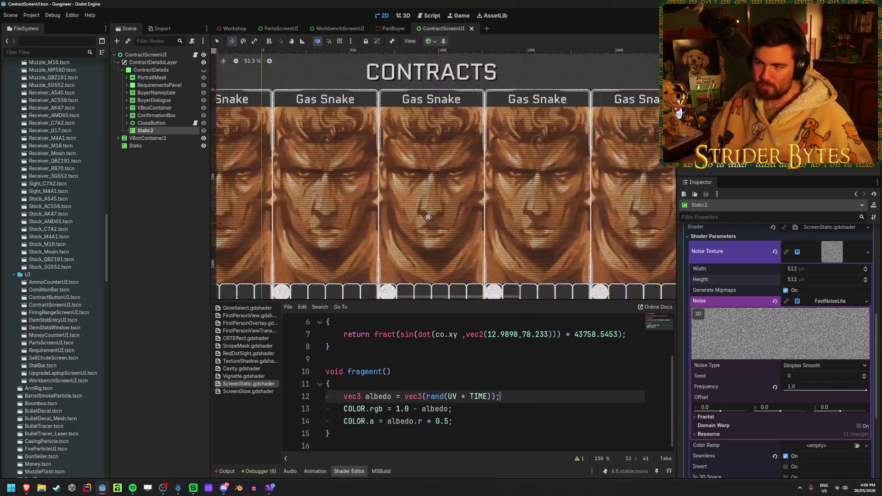
scroll(427, 217, down, 1)
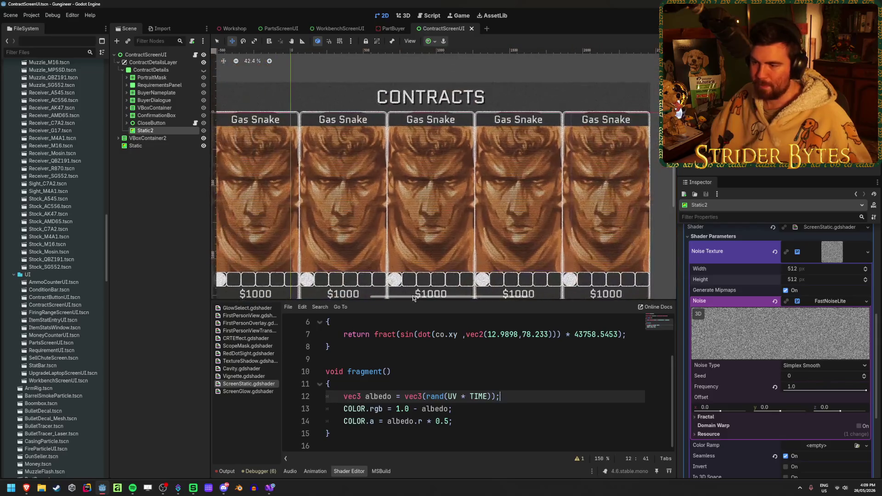
click(445, 421)
key(BackSpace)
key(BackSpace)
key(BackSpace)
key(BackSpace)
key(BackSpace)
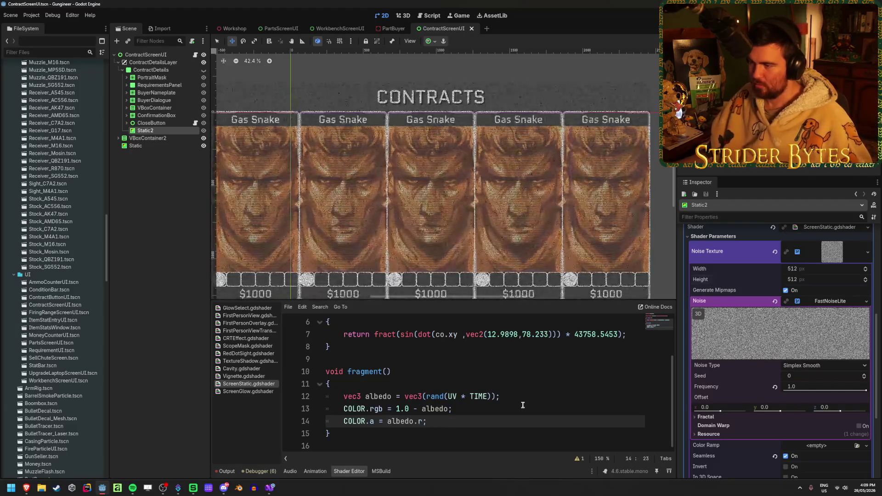
Recentre the cards on the canvas, then view the contracts screen in the Workshop scene
click(157, 261)
drag(386, 208, 412, 198)
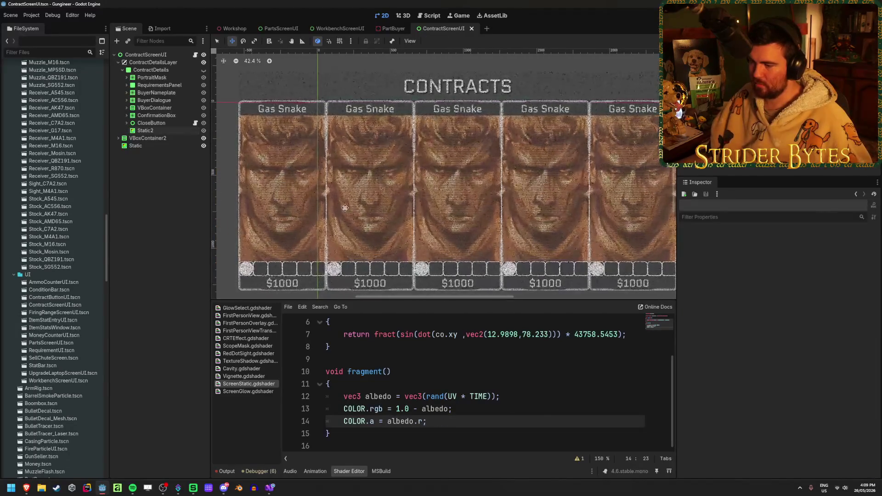
scroll(310, 192, up, 9)
scroll(309, 191, down, 10)
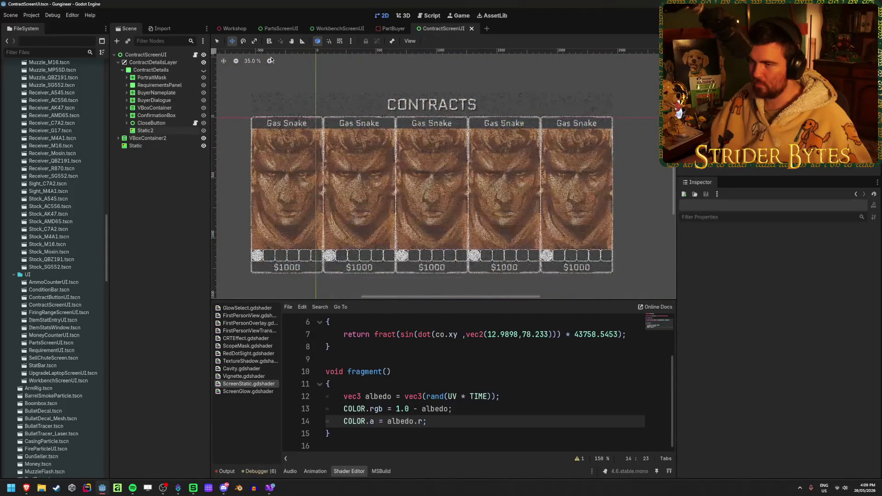
click(235, 29)
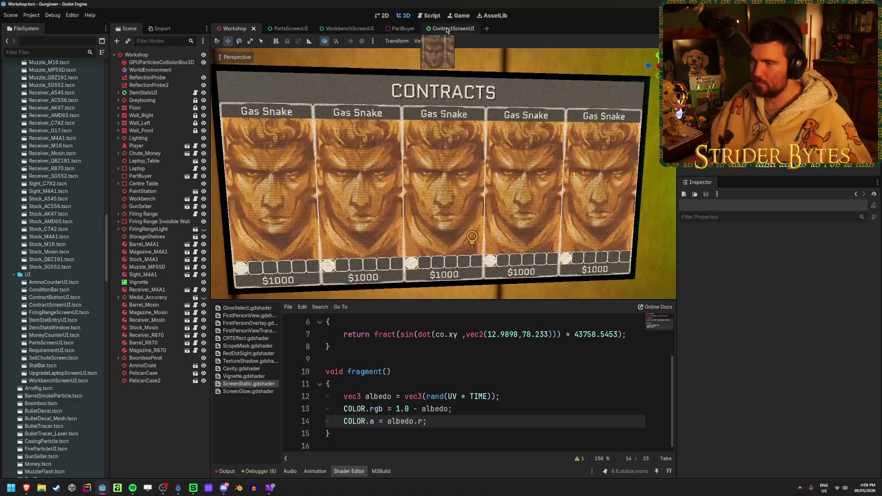
Back in ContractScreenUI, restore the alpha line to 'COLOR.a = albedo.r * 0.5;'
click(444, 29)
click(452, 419)
key(BackSpace)
text(* 0.5;)
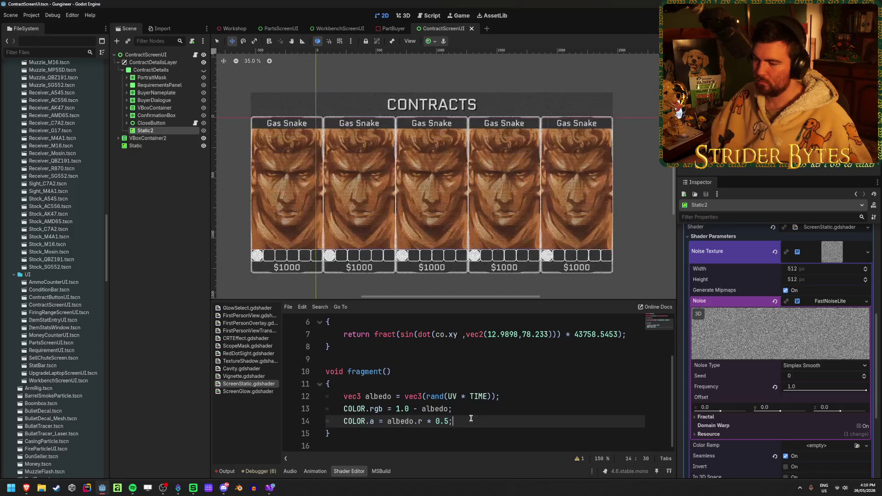
click(457, 396)
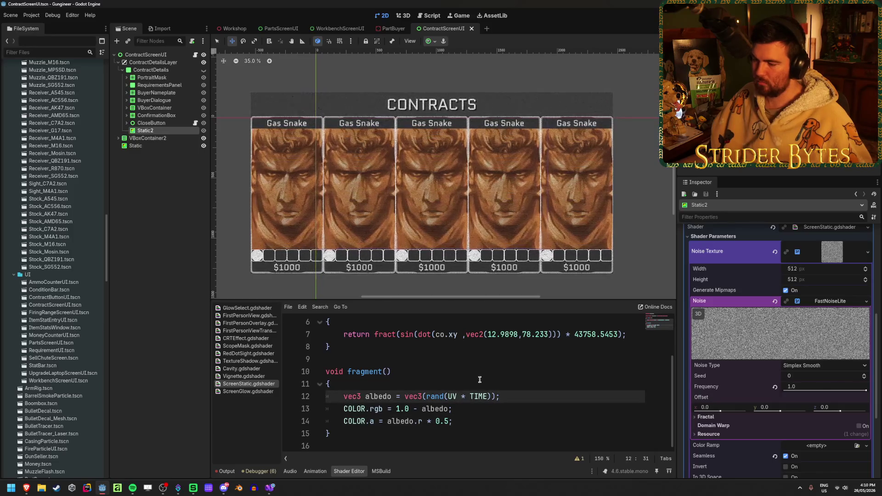
text((UV)
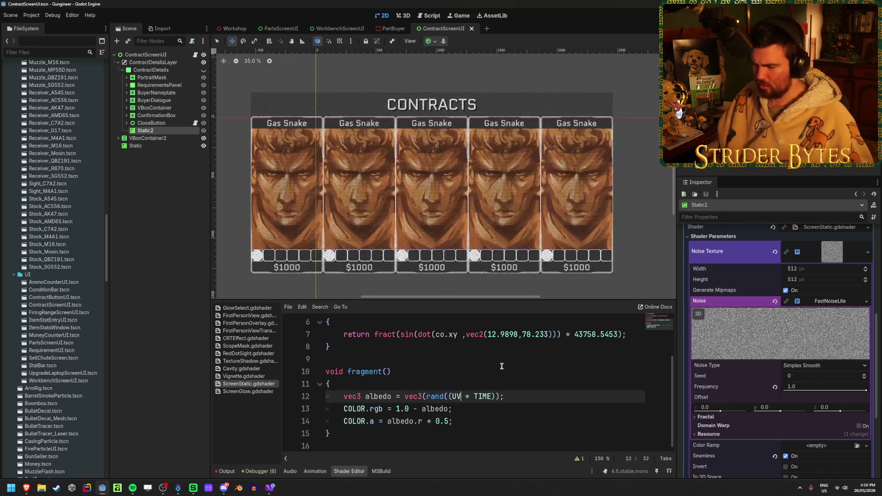
text( * 0.5) *)
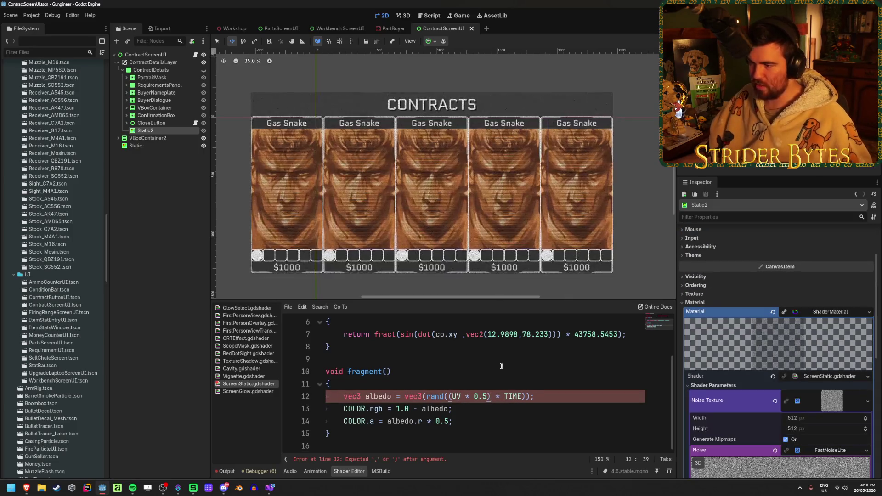
key(Left)
key(BackSpace)
text(0001)
key(ctrl+s)
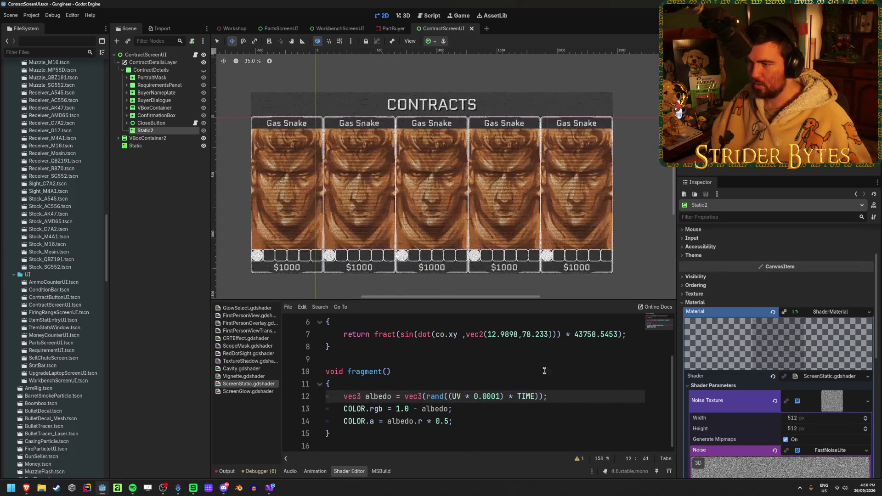
scroll(401, 182, up, 1)
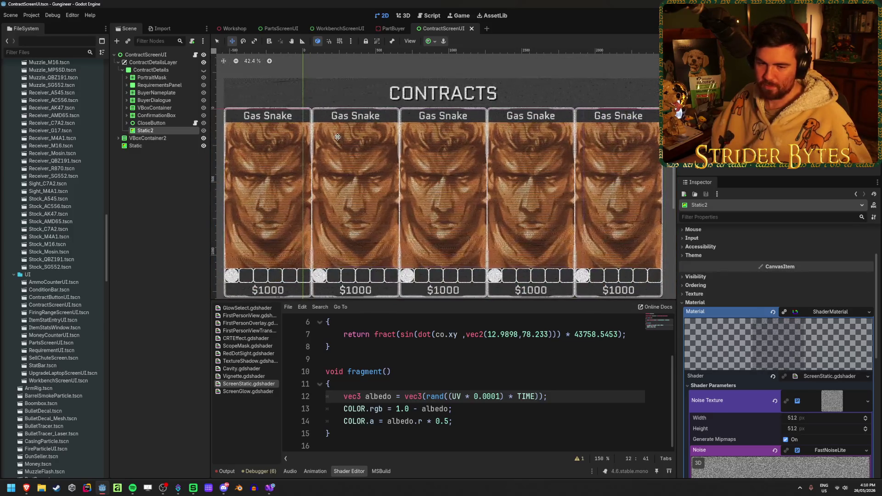
key(Left)
key(BackSpace)
key(BackSpace)
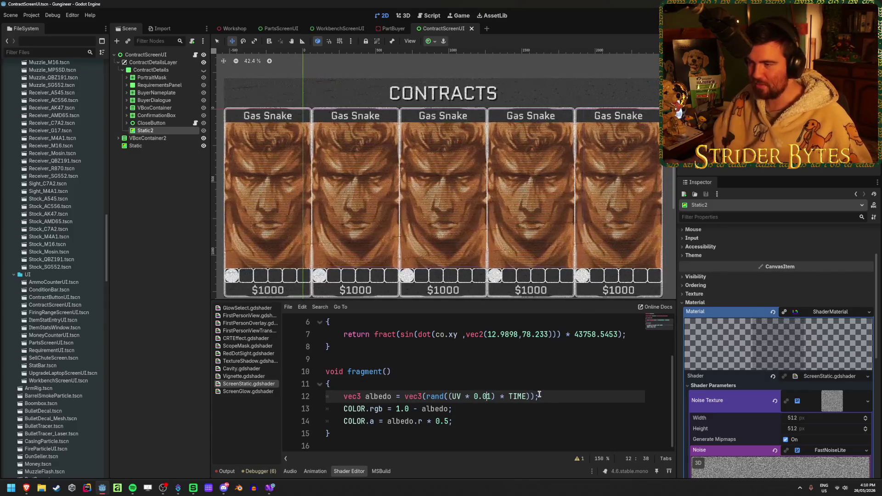
drag(490, 396, 474, 397)
text(5)
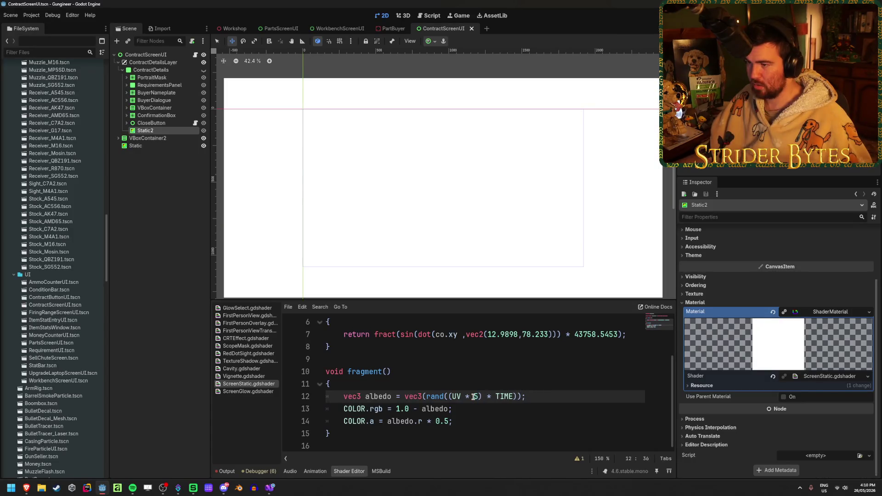
text(.0)
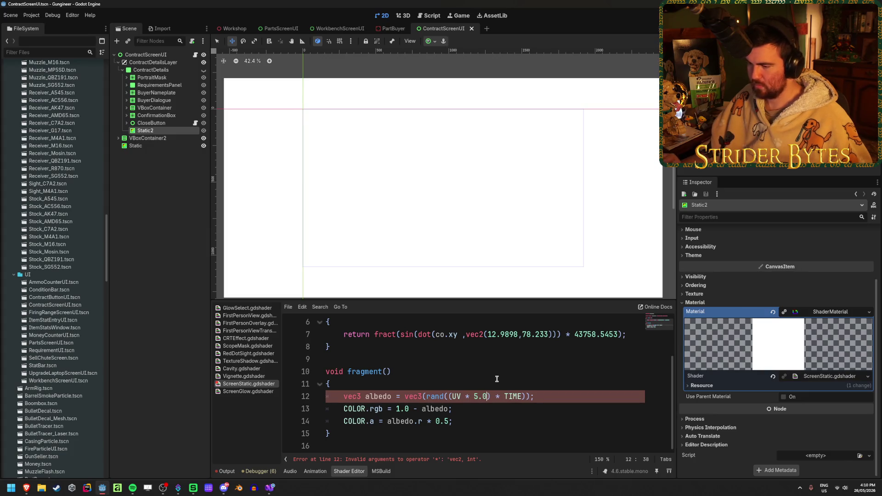
scroll(397, 153, up, 5)
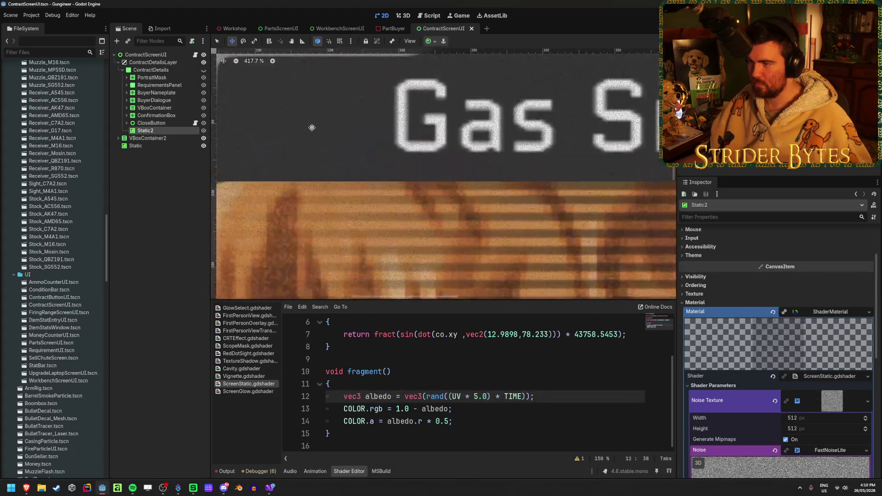
scroll(311, 128, down, 5)
scroll(312, 127, down, 1)
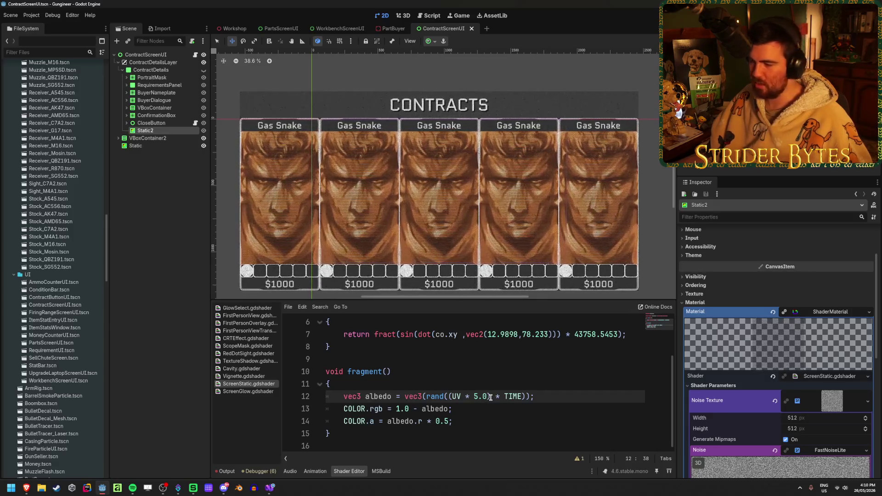
key(shift+Left)
key(shift+Left)
key(shift+Left)
click(832, 406)
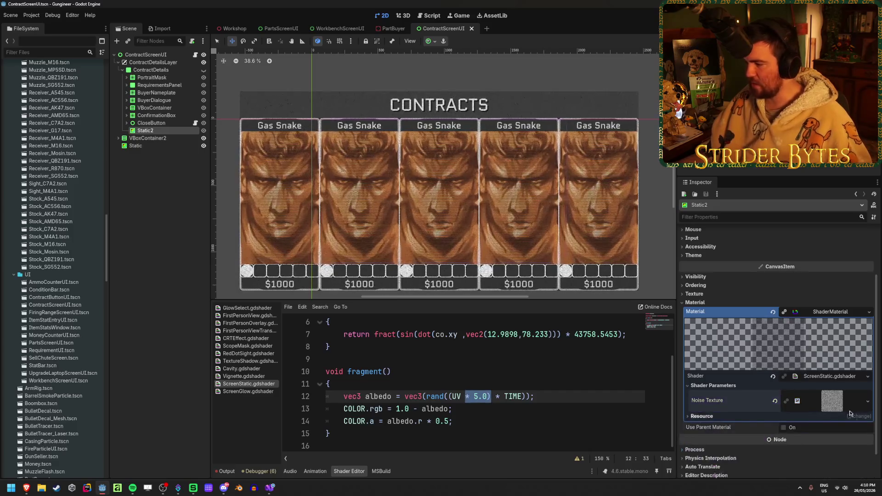
key(Left)
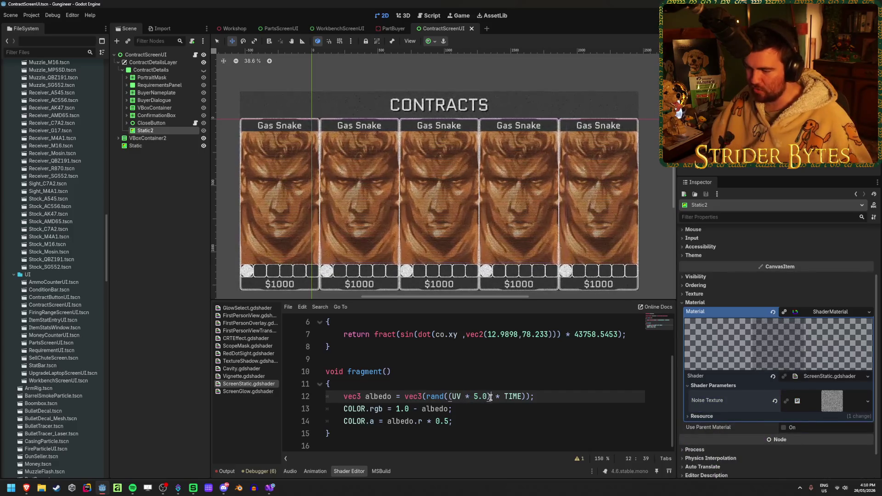
drag(490, 398, 460, 397)
key(BackSpace)
key(Left)
key(BackSpace)
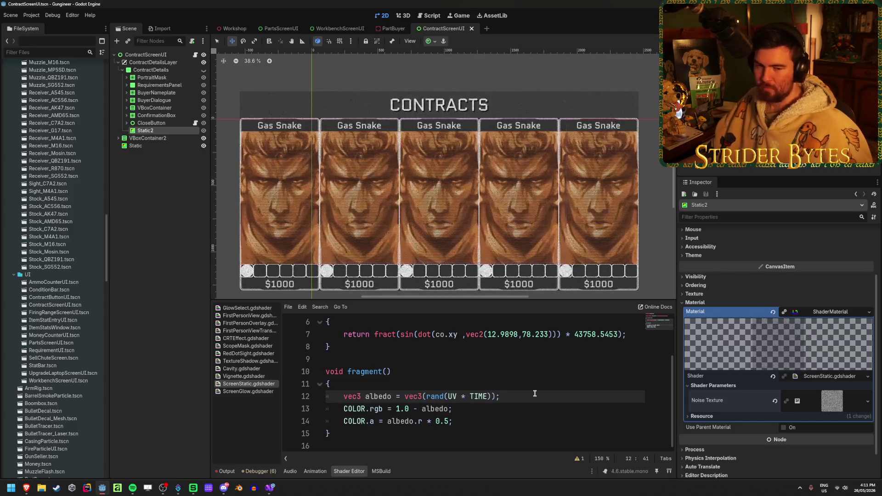
click(516, 410)
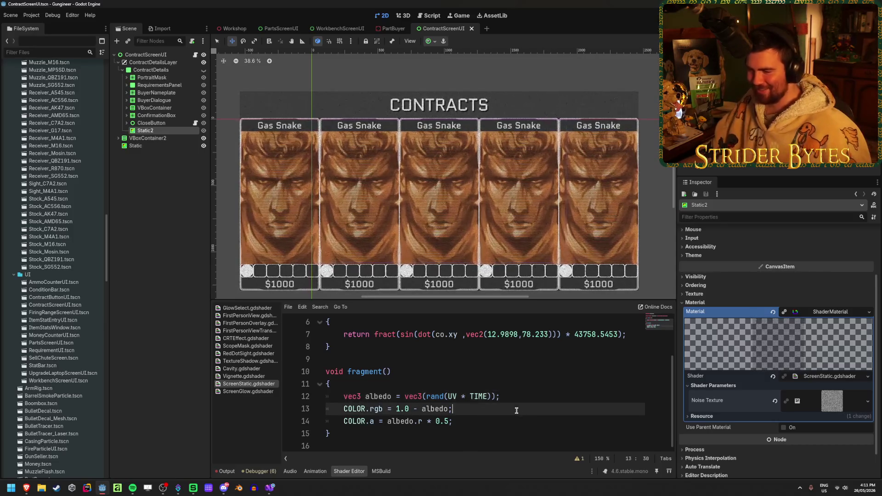
Change line 13 to 'COLOR.rgb = 0.5 - albedo;' and view the darker static in the Workshop scene
scroll(348, 200, up, 20)
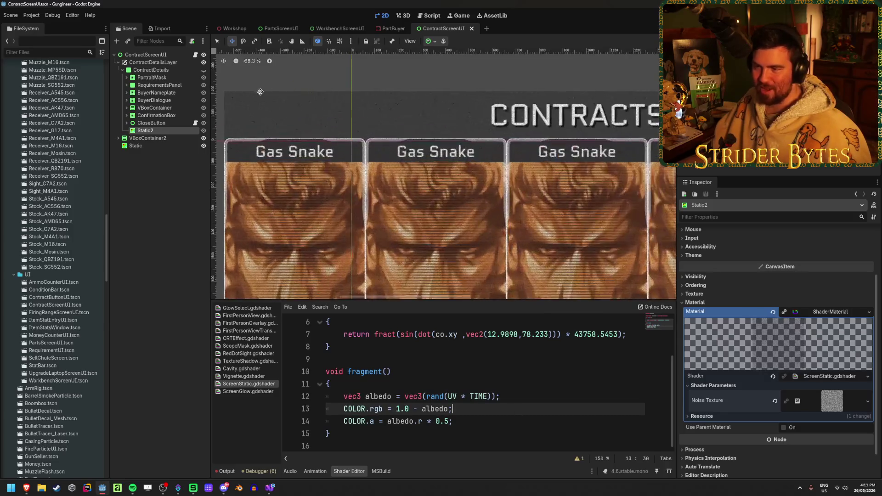
scroll(380, 88, down, 20)
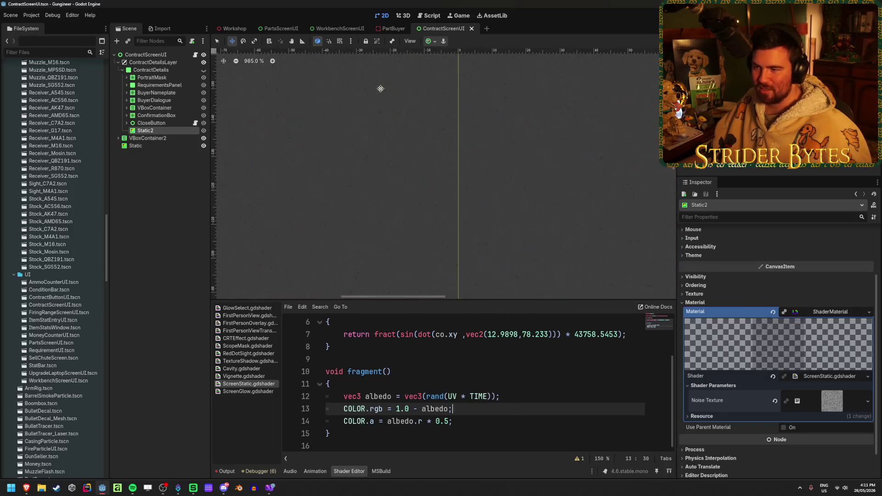
scroll(380, 89, down, 6)
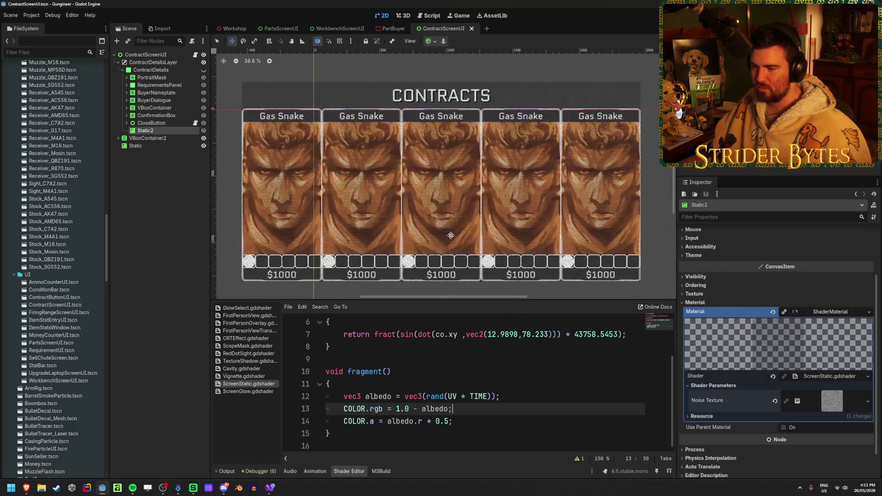
click(514, 395)
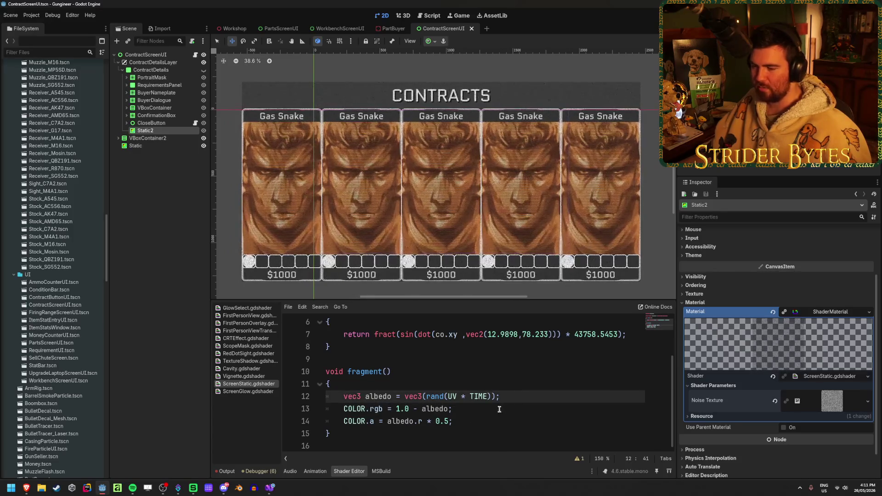
click(500, 409)
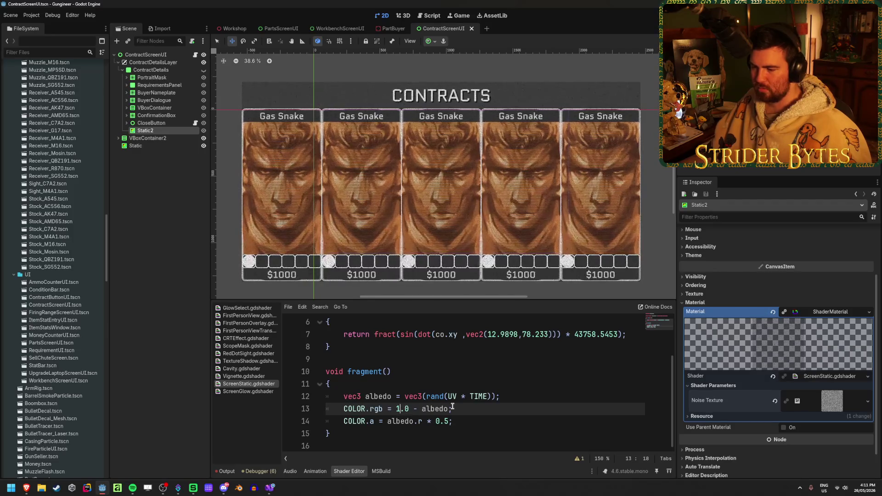
click(400, 409)
key(BackSpace)
text(2)
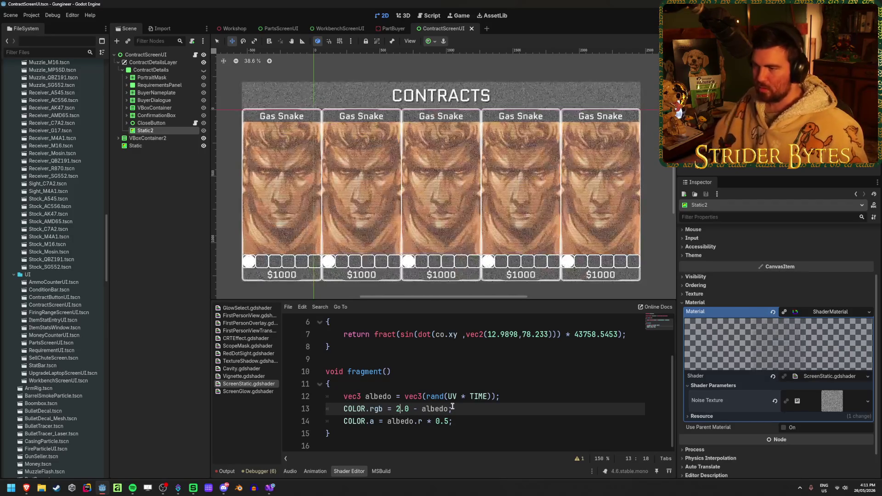
key(BackSpace)
text(0)
key(Right)
key(Delete)
text(5)
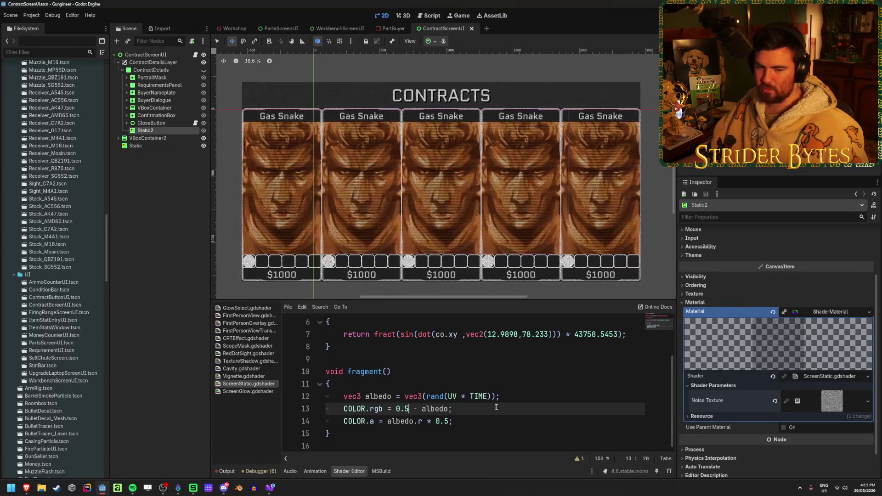
click(234, 29)
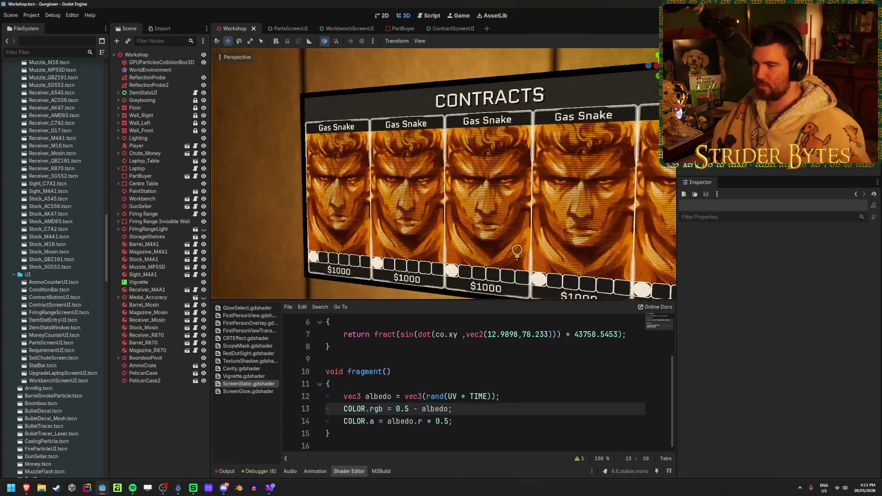
Zoom out to frame the CONTRACTS screen and run the project with F5
scroll(546, 163, down, 3)
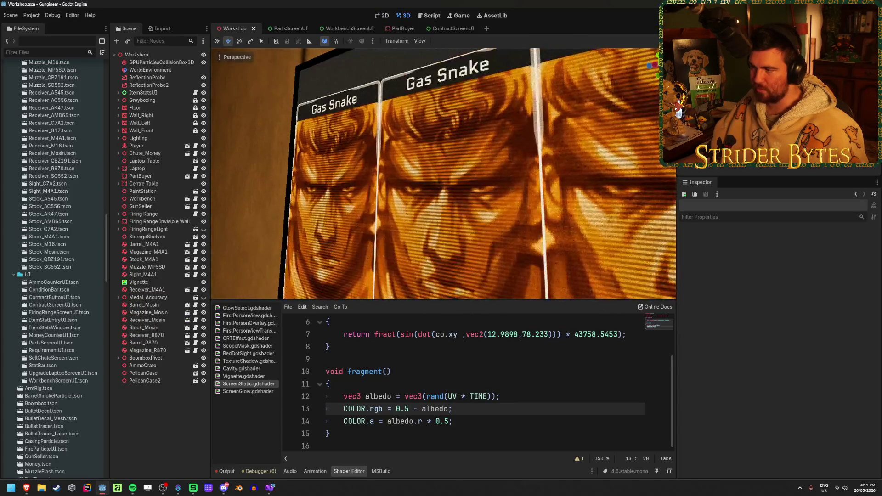
key(F5)
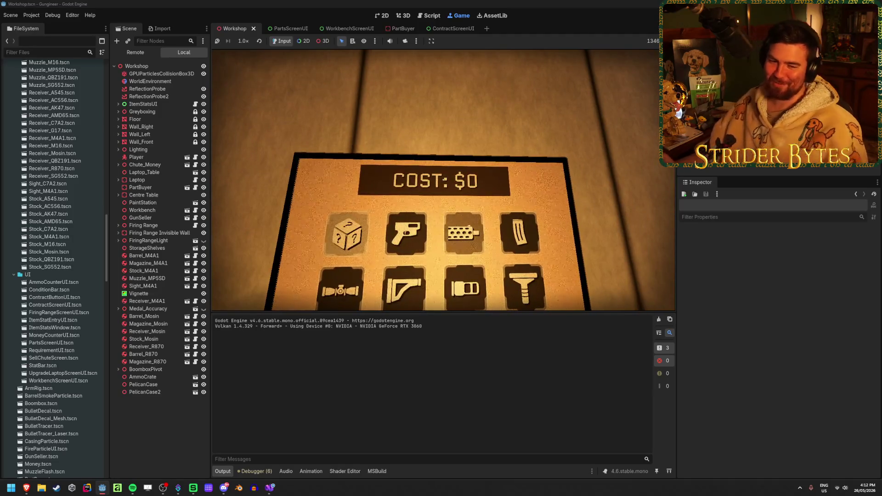
Walk past the CONTRACTS board and the boombox in the running game, then stop it with F8
key(Escape)
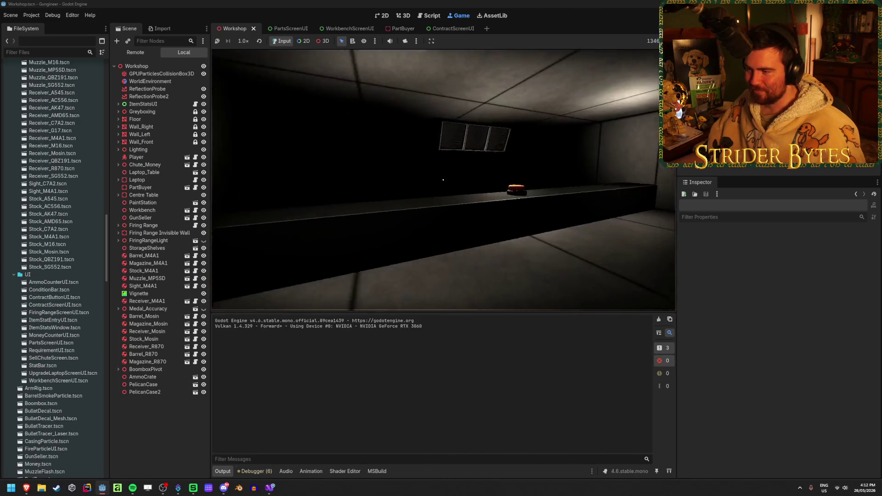
key(e)
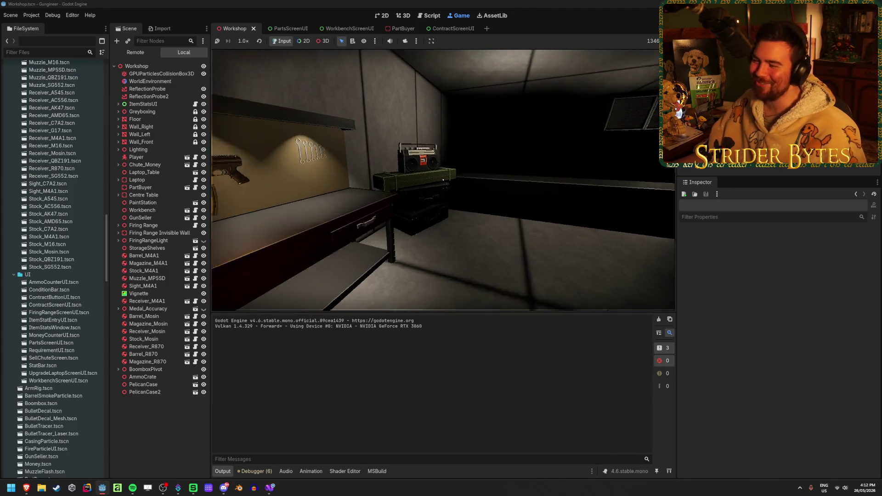
key(e)
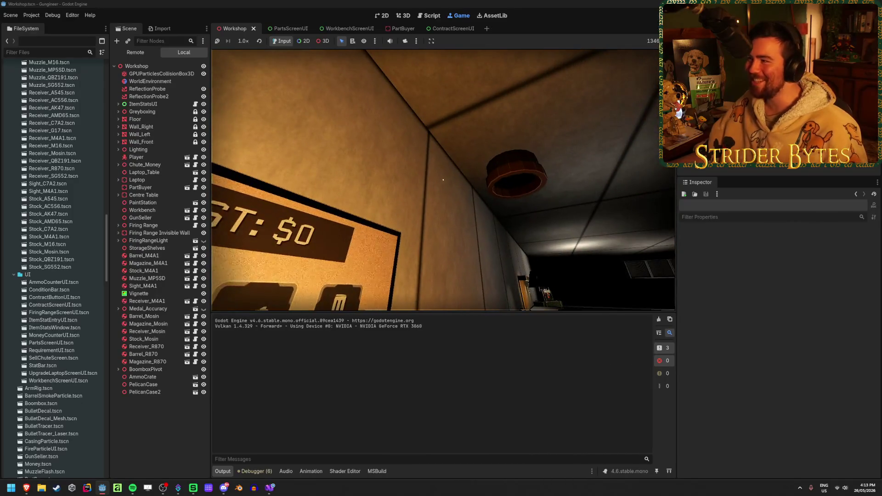
key(F8)
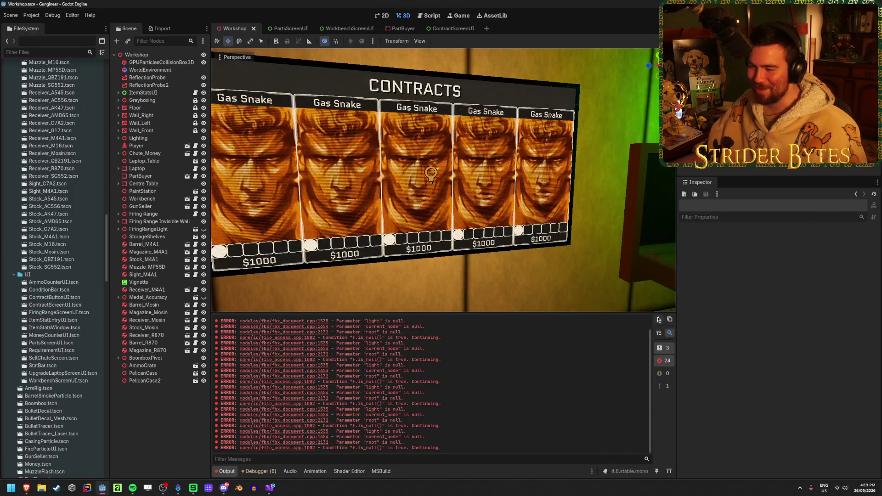
Clear the logged errors and move the 3D view closer to the PartBuyer cost board
click(659, 319)
key(w)
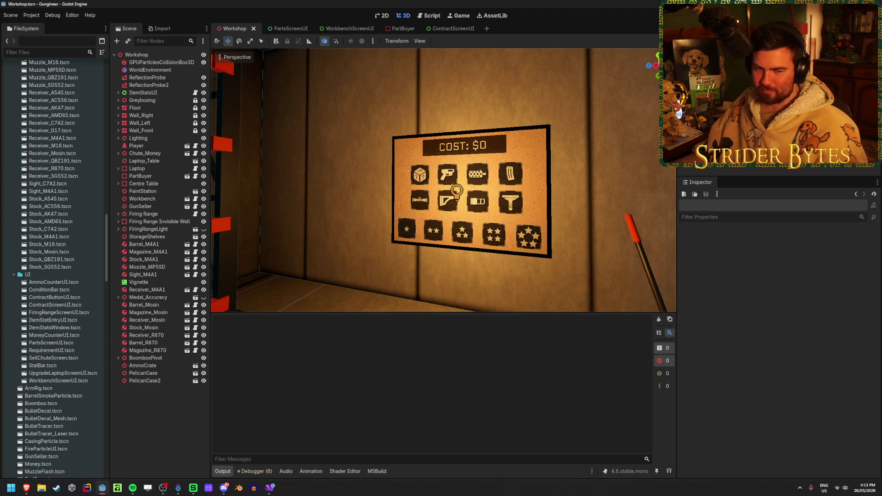
key(w)
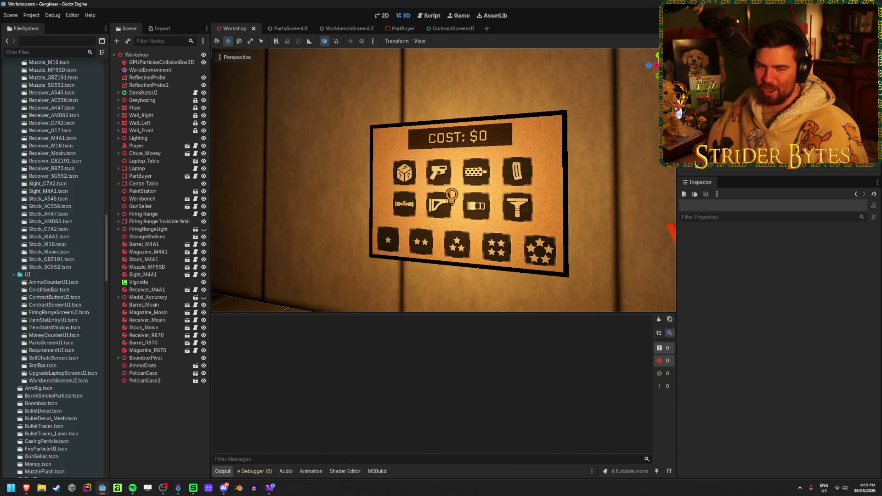
Open PartsScreenUI, fully expand PartLevelContainer, and select Level1Button's star TextureRect
click(335, 28)
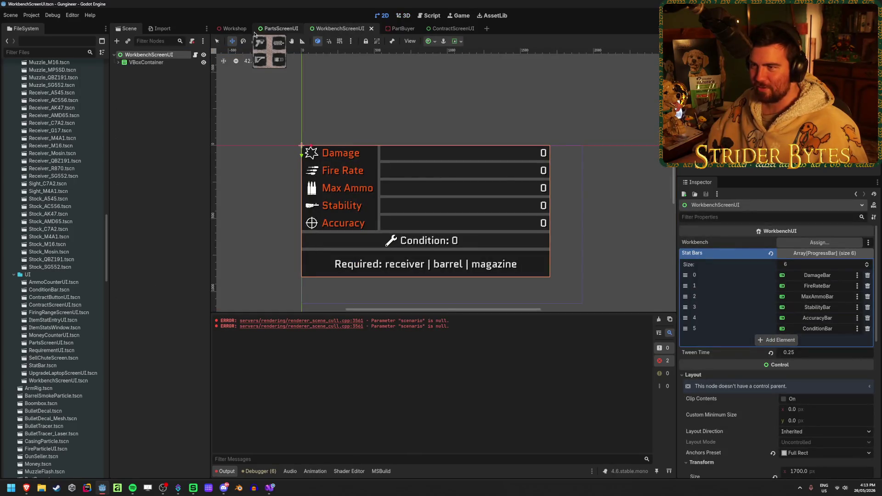
click(260, 30)
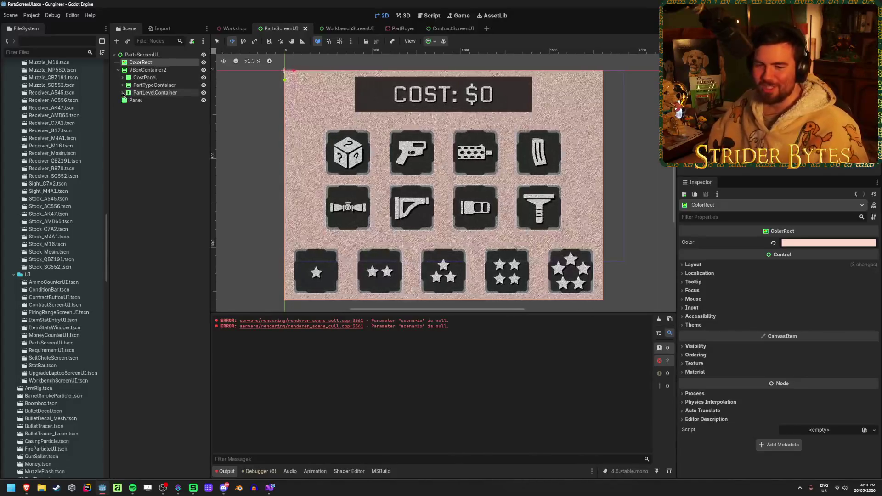
shift+click(123, 93)
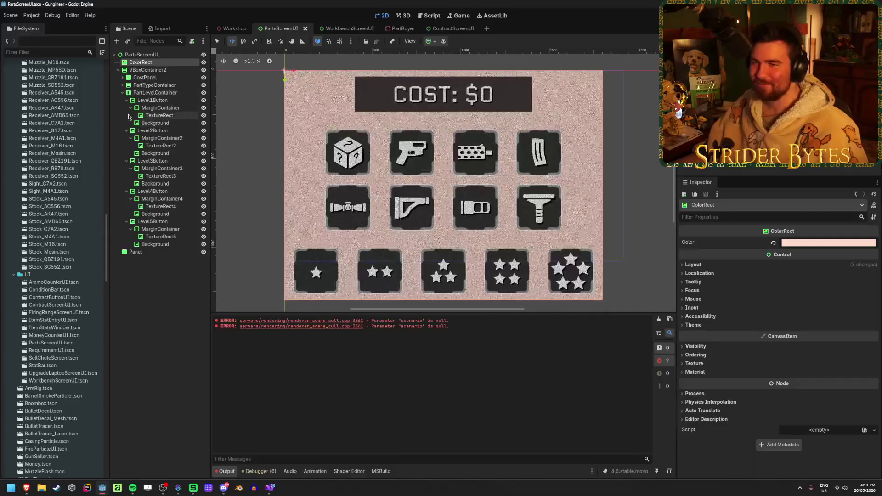
click(128, 115)
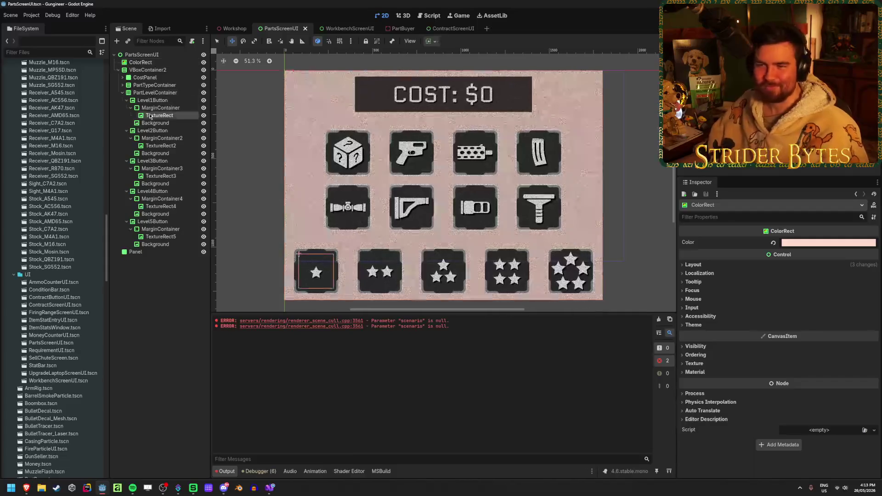
click(127, 100)
click(127, 107)
click(127, 115)
click(127, 123)
click(126, 130)
shift+click(123, 85)
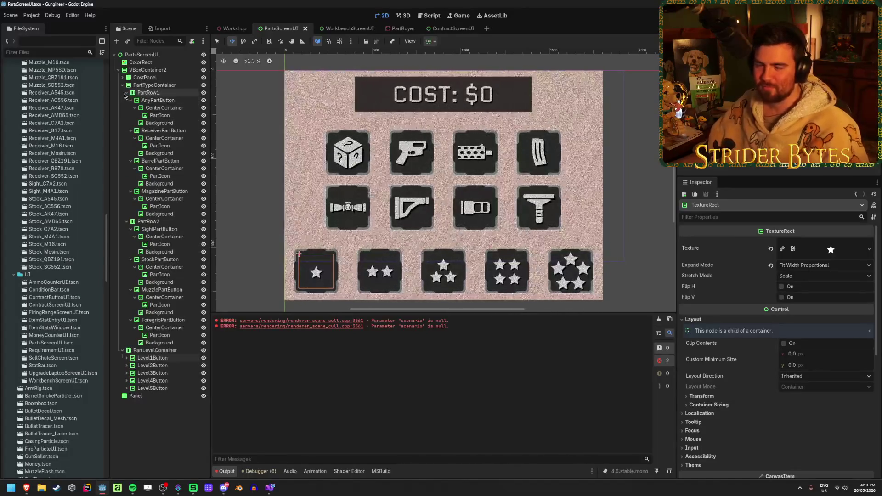
click(168, 108)
click(176, 116)
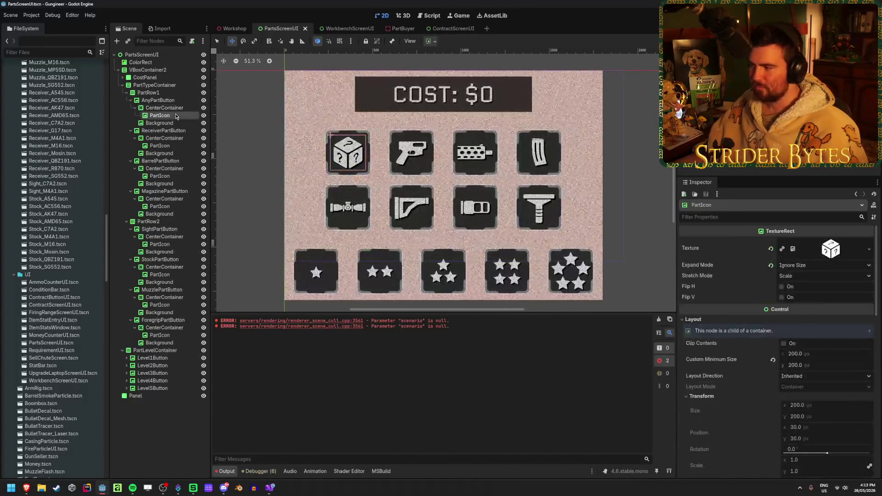
click(177, 101)
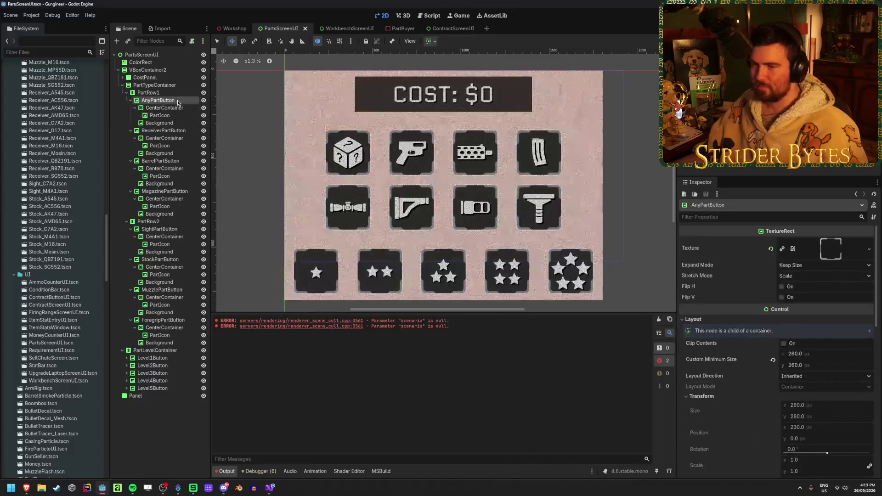
click(131, 101)
click(130, 107)
click(131, 115)
click(131, 123)
click(131, 138)
click(130, 146)
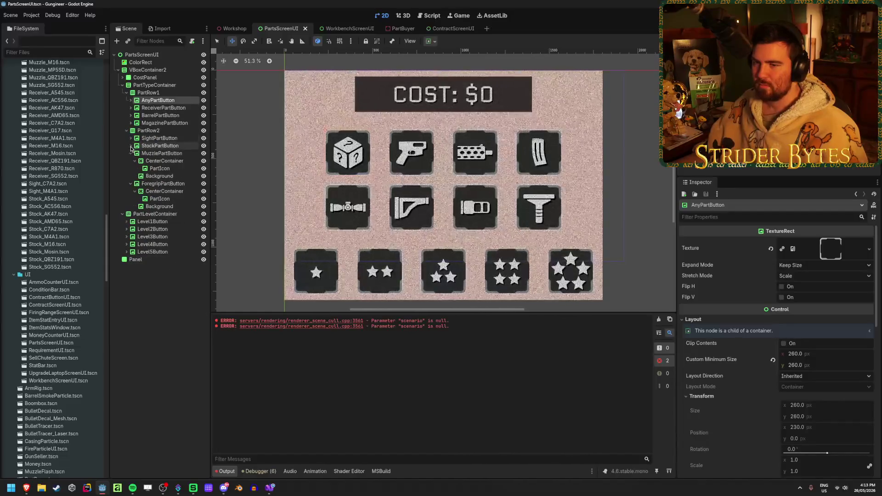
click(130, 153)
click(161, 153)
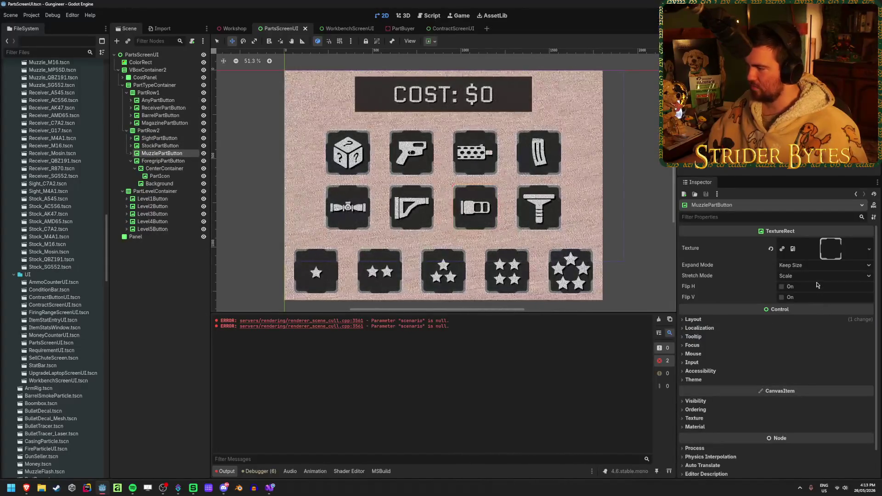
click(130, 161)
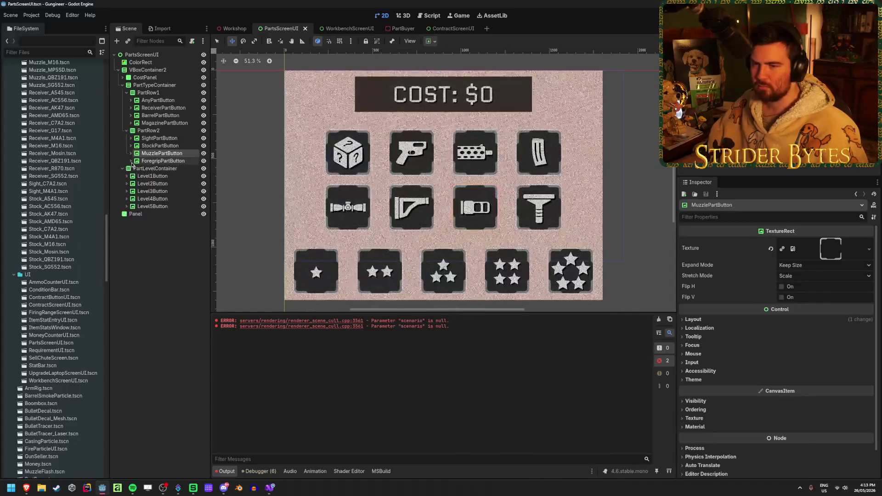
click(152, 176)
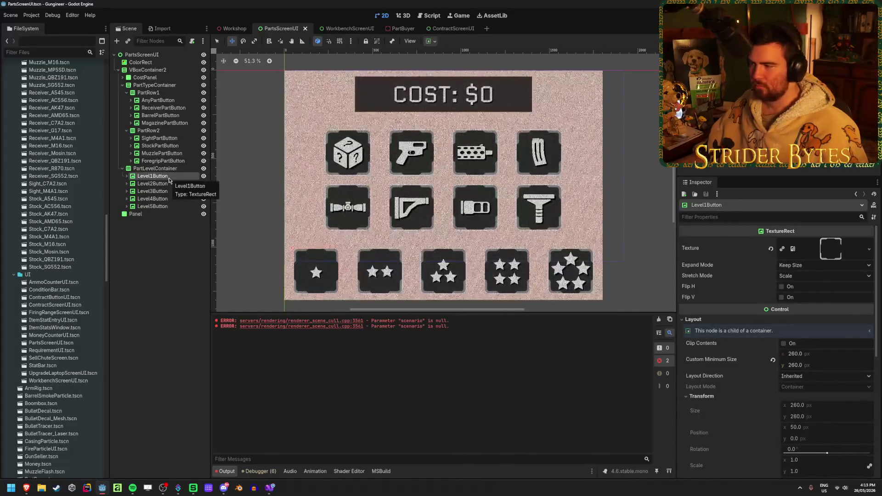
scroll(802, 302, down, 5)
scroll(494, 278, up, 1)
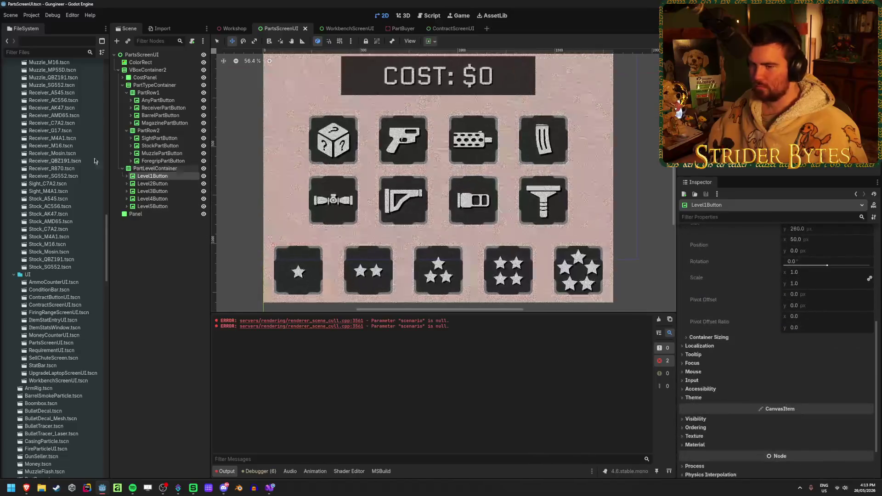
click(127, 176)
click(142, 183)
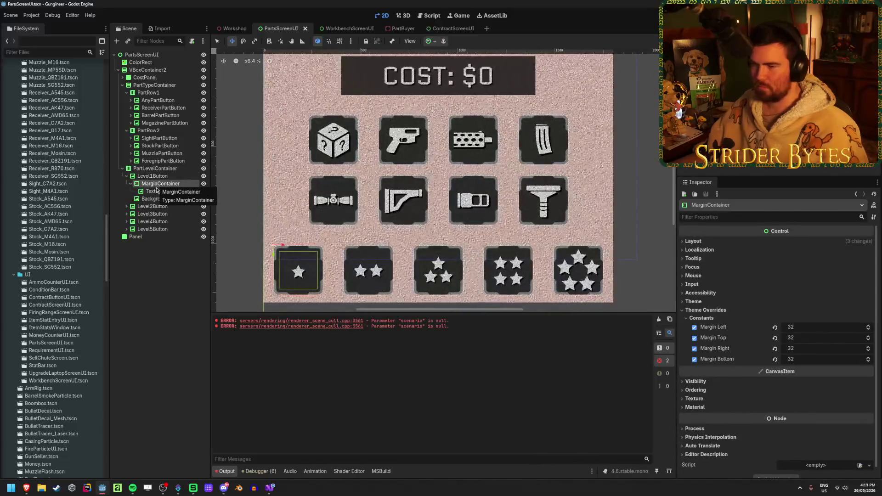
click(157, 192)
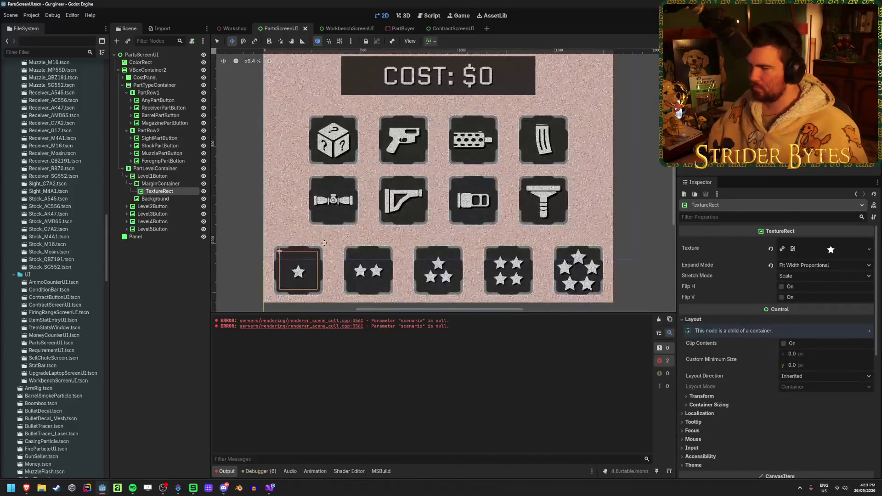
click(154, 176)
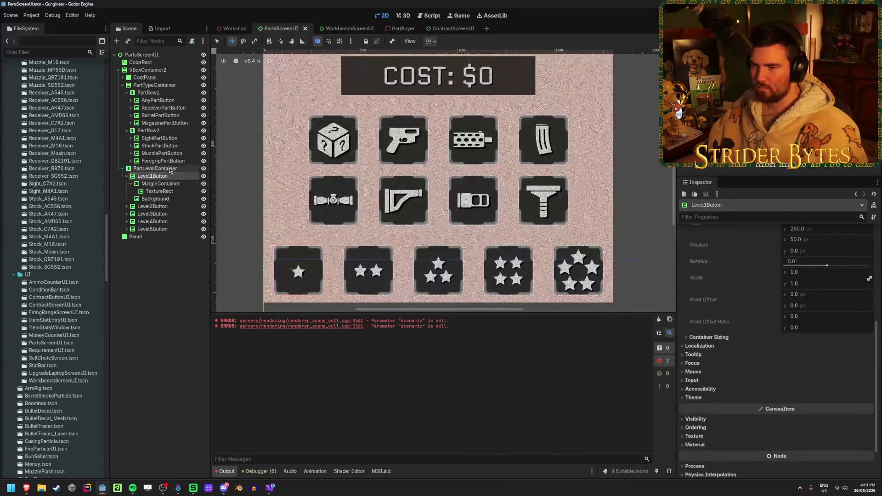
click(169, 168)
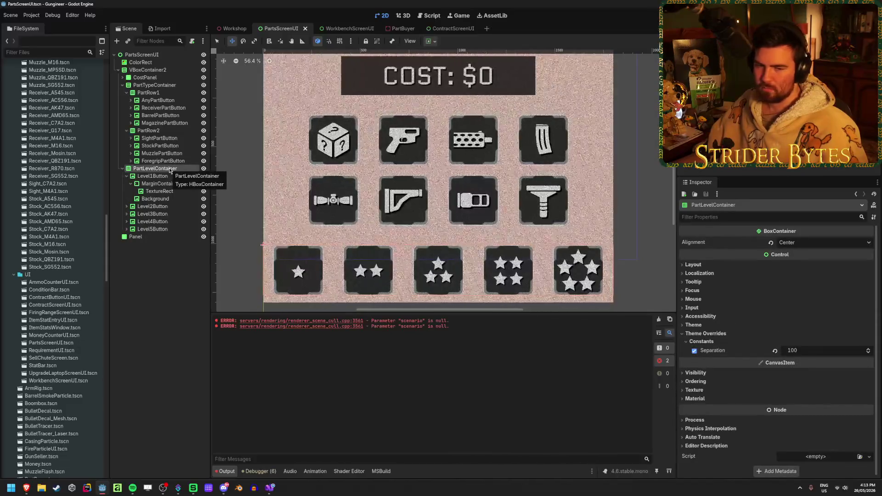
click(156, 322)
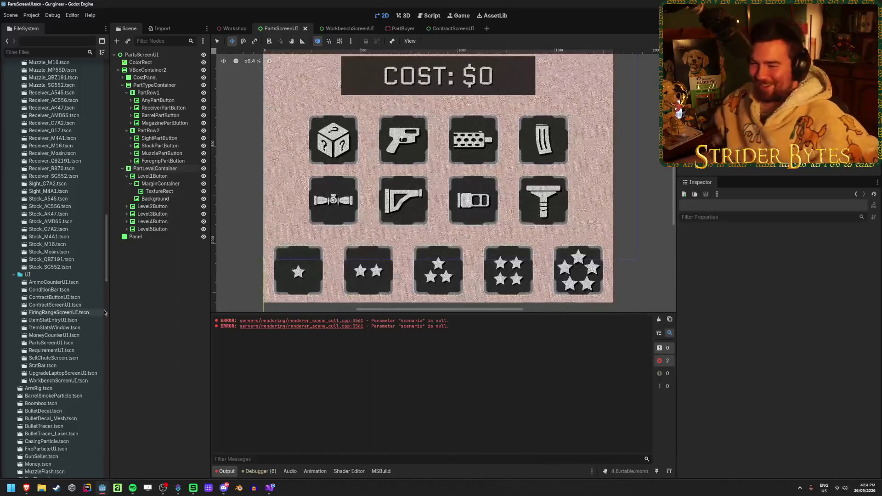
Collapse Level1Button and its MarginContainer, then switch to the Workshop scene
click(131, 184)
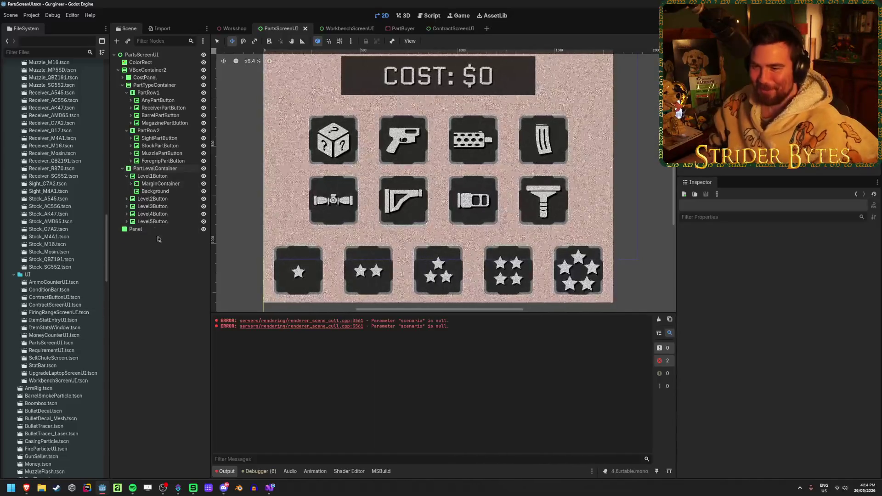
click(127, 176)
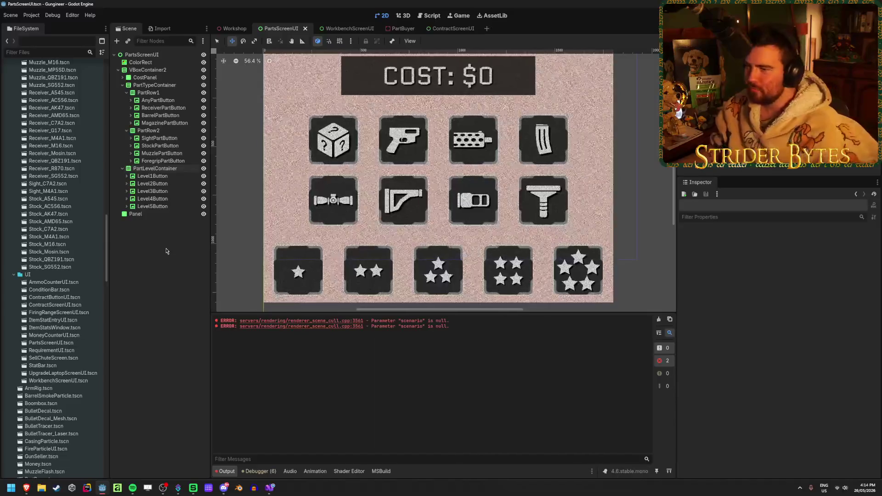
click(225, 29)
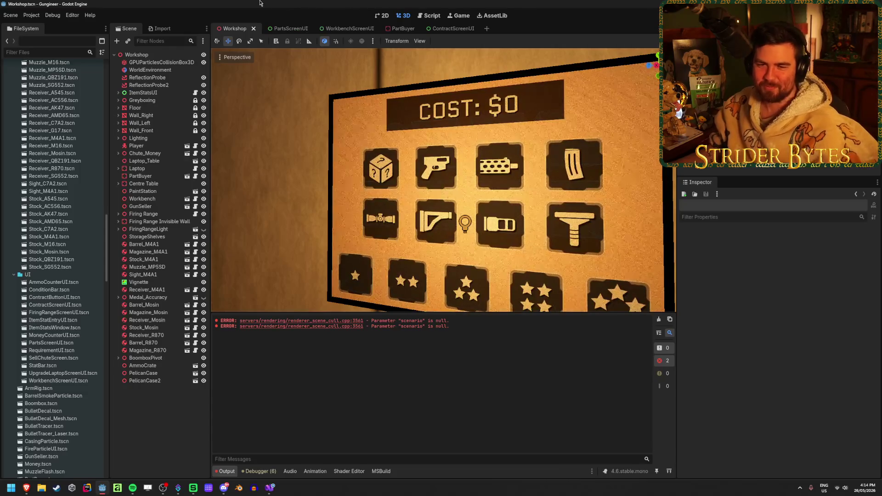
Return to the editor and clear the error messages from the Output log
key(alt+Tab)
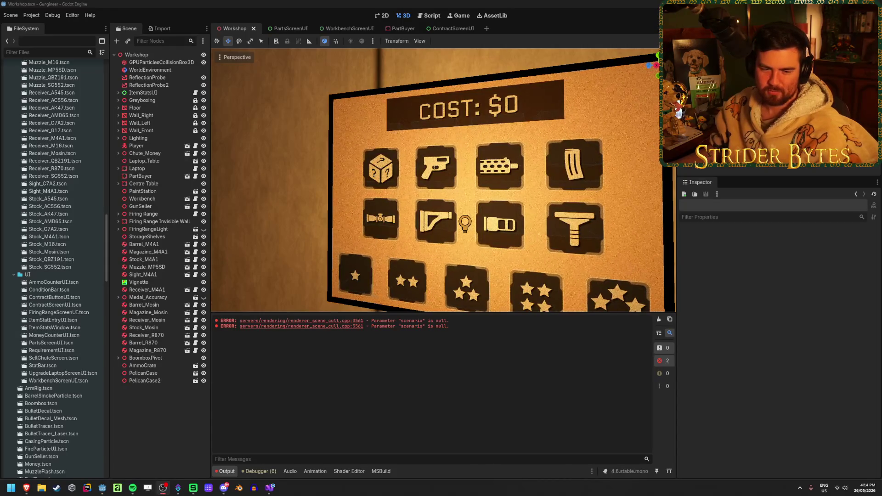
click(180, 423)
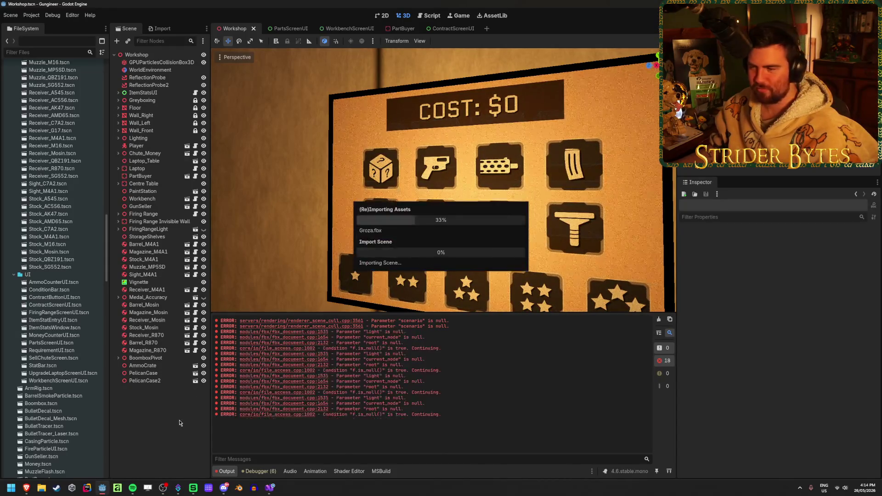
click(660, 321)
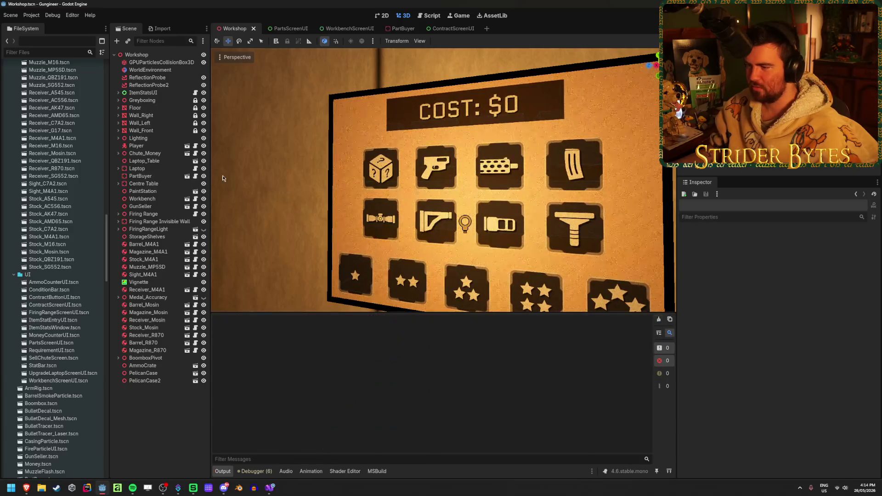
Orbit the workshop view around to the glowing money display board reading $0
scroll(260, 183, down, 6)
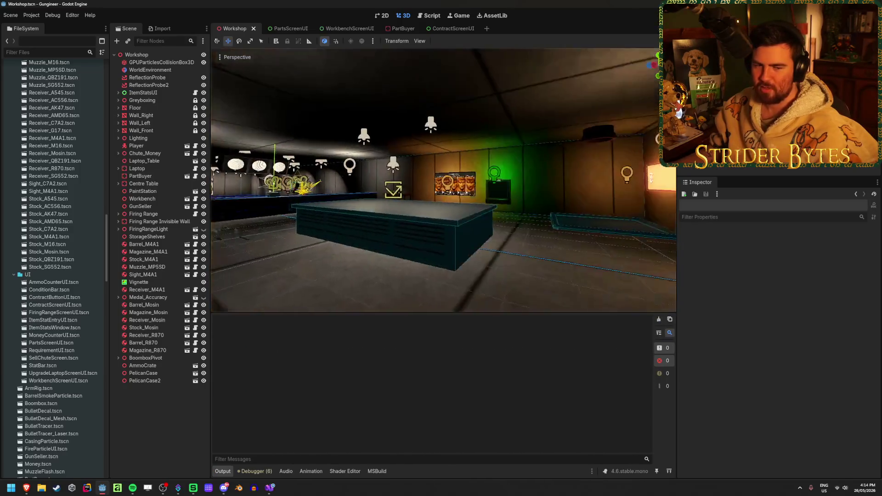
mouse_move(443, 184)
mouse_down()
mouse_move(368, 184)
mouse_move(441, 184)
mouse_up()
scroll(441, 184, up, 6)
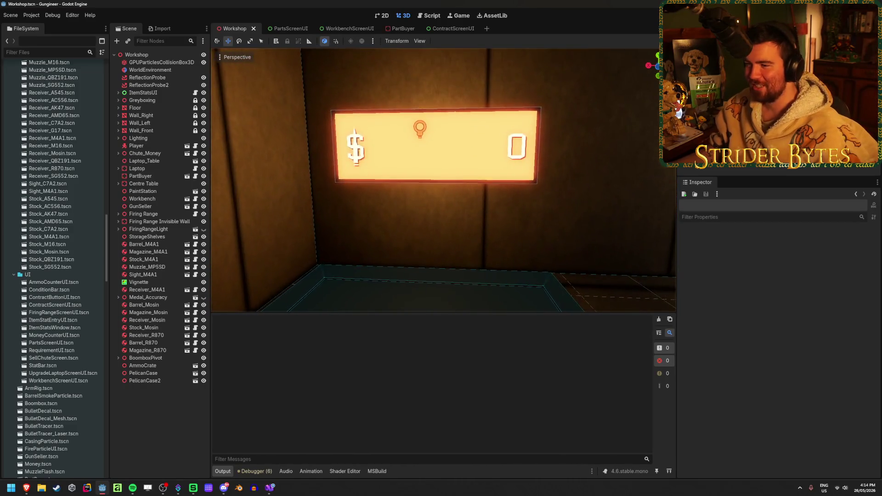
mouse_move(444, 180)
mouse_down()
mouse_move(413, 179)
mouse_move(460, 179)
mouse_move(260, 183)
mouse_up()
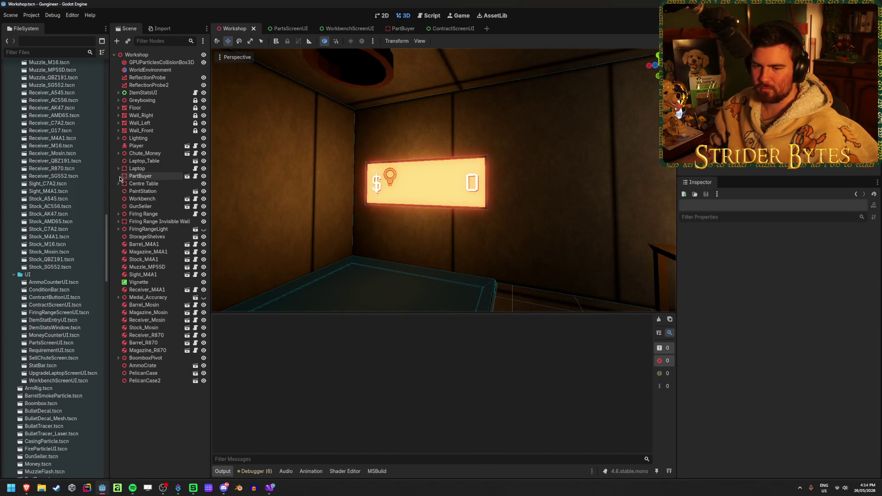
scroll(45, 309, down, 15)
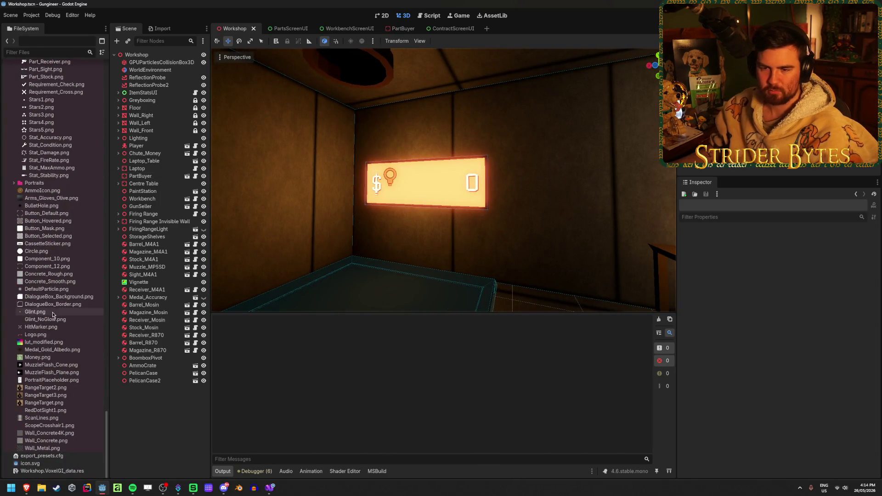
mouse_move(53, 315)
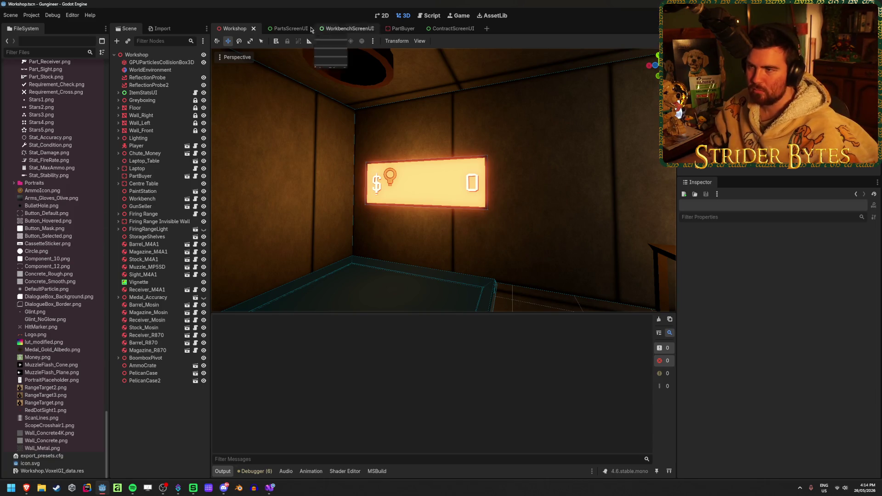
In PartsScreenUI, collapse the node branches and select the ColorRect and Panel nodes
click(284, 29)
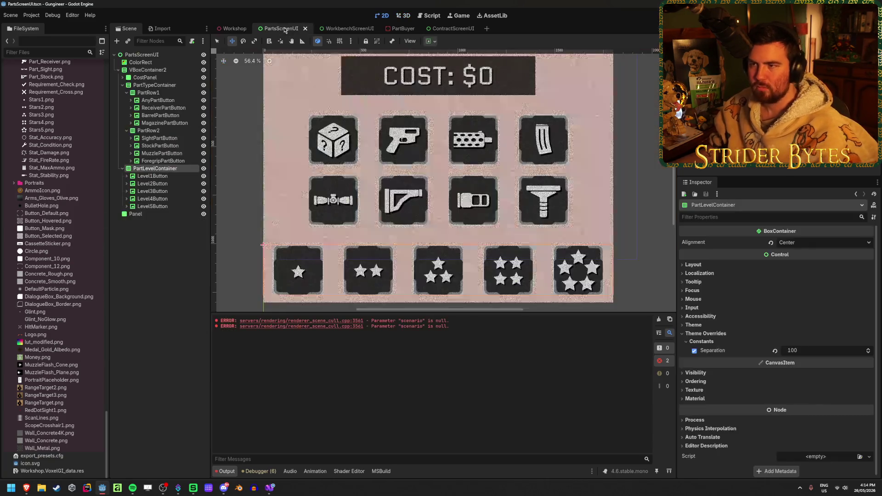
click(122, 169)
click(126, 131)
click(126, 92)
click(122, 85)
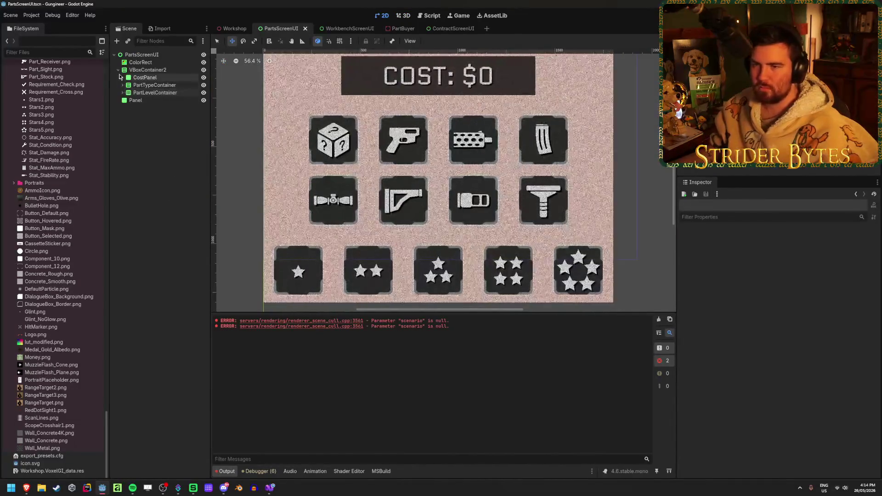
click(118, 70)
click(140, 63)
ctrl+click(136, 78)
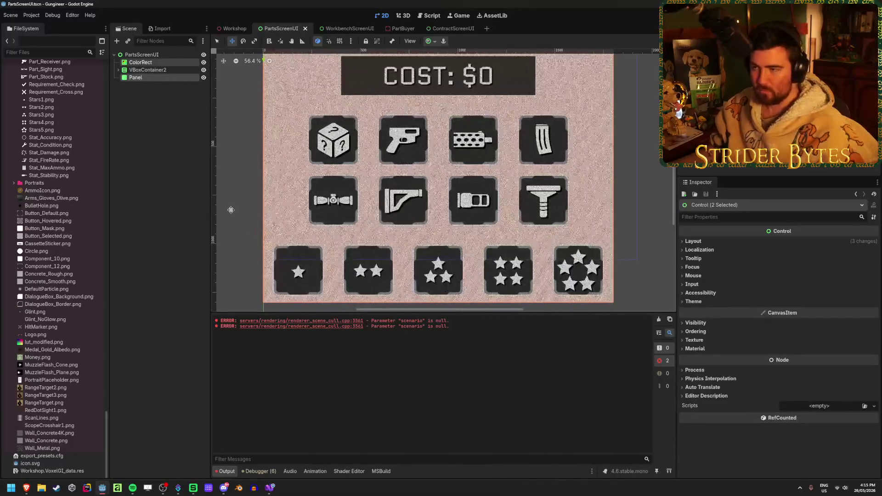
Paste ColorRect and Panel into WorkbenchScreenUI, move ColorRect above VBoxContainer, and save
click(341, 29)
key(ctrl+v)
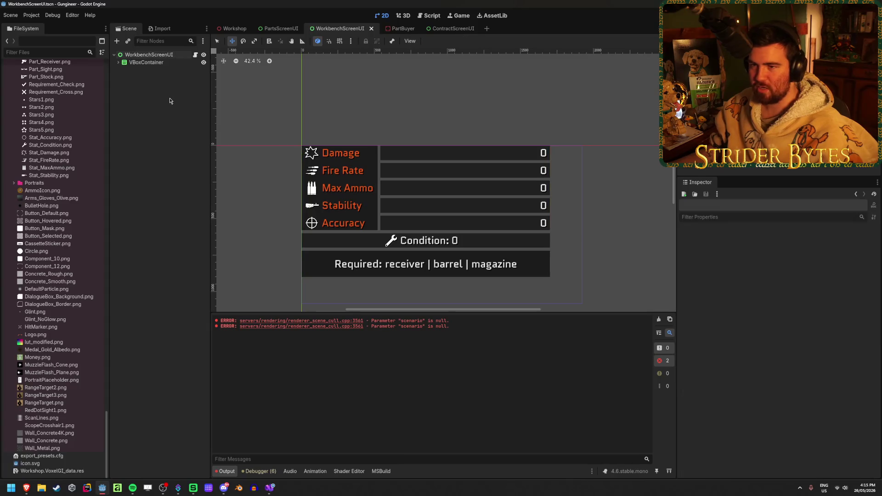
click(140, 70)
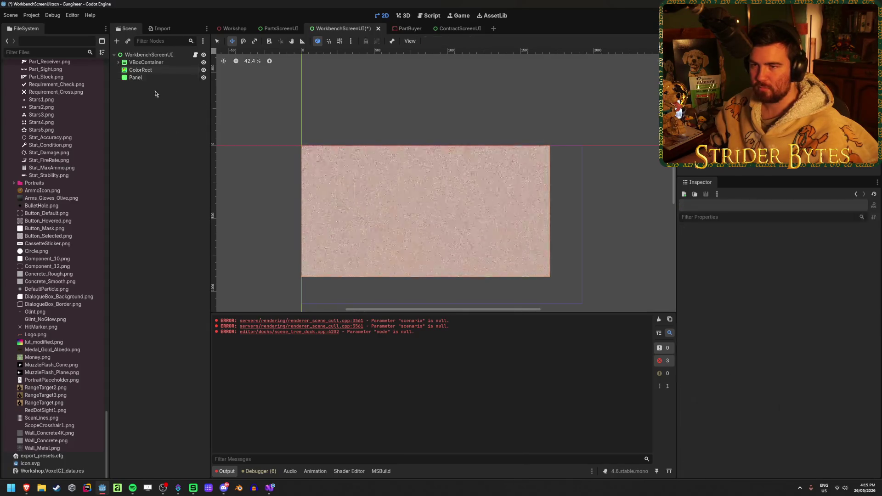
drag(140, 70, 140, 58)
click(165, 126)
key(ctrl+s)
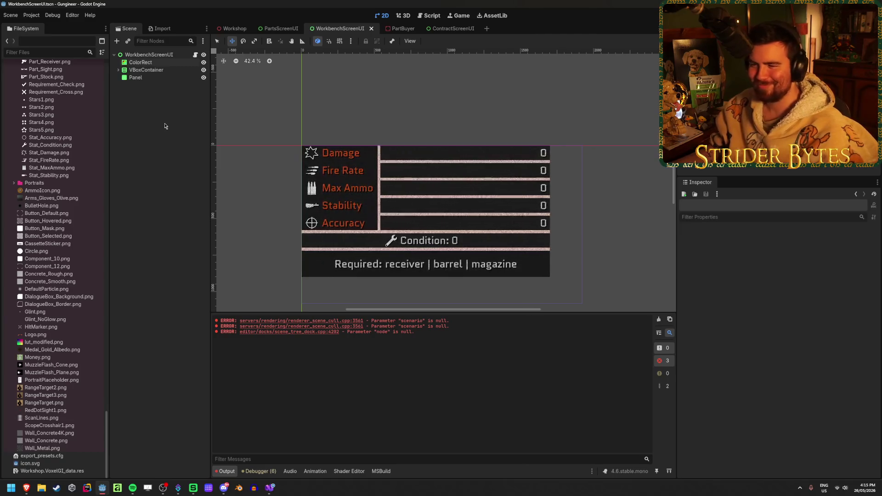
click(168, 78)
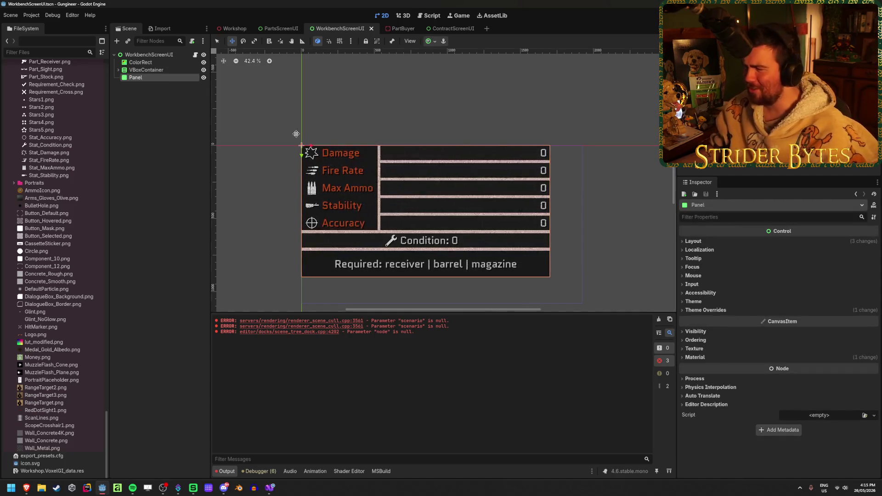
click(147, 131)
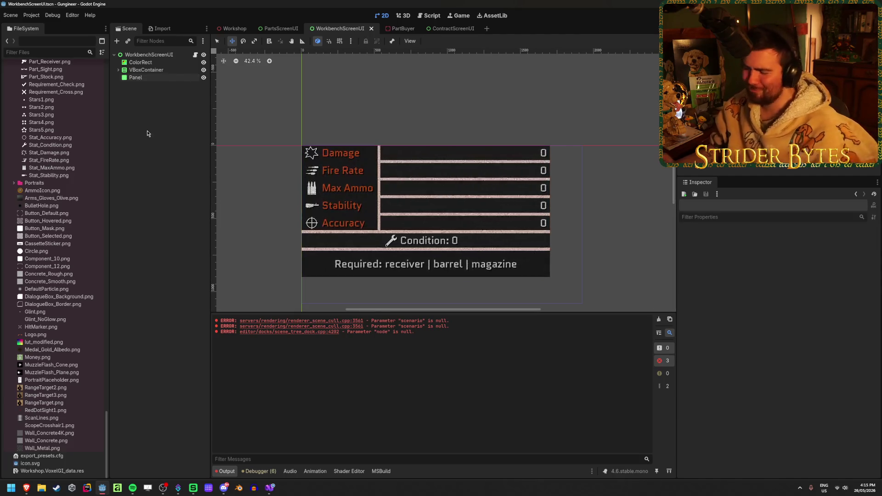
Close the ContractScreenUI scene tab and go back to WorkbenchScreenUI with its Panel selected
click(280, 29)
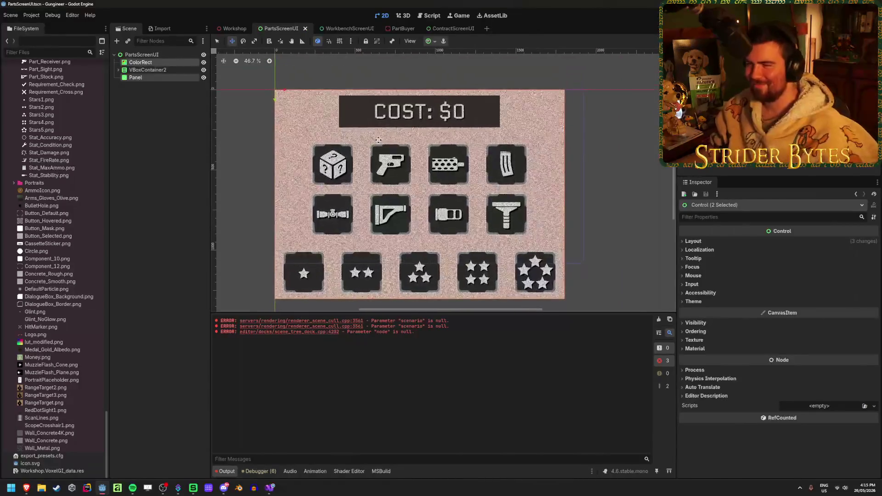
click(167, 157)
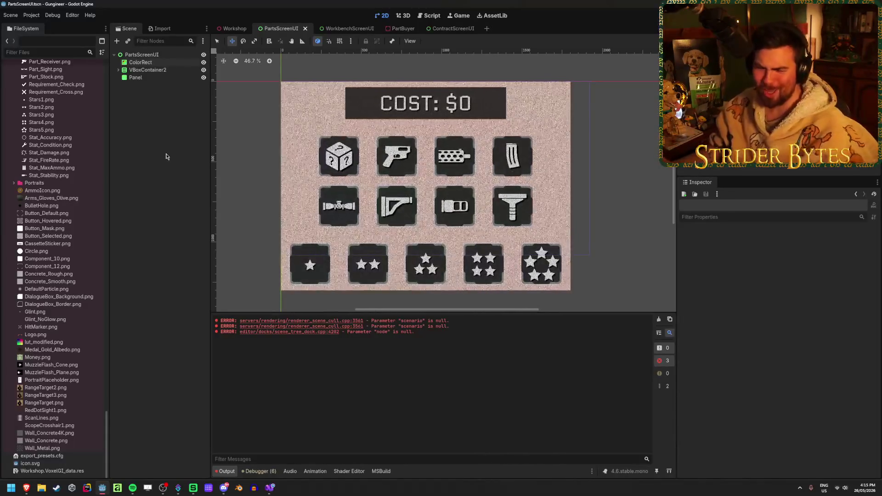
key(ctrl+Tab)
key(ctrl+Tab)
key(ctrl+Tab)
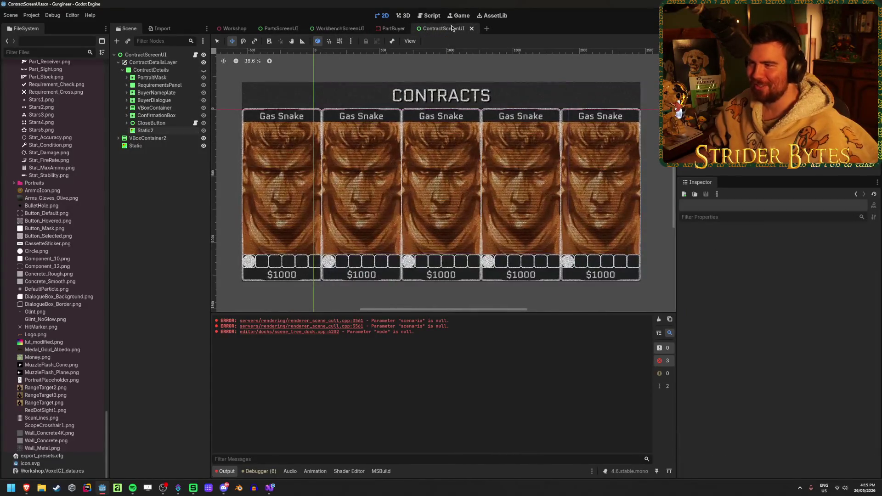
click(472, 29)
click(331, 29)
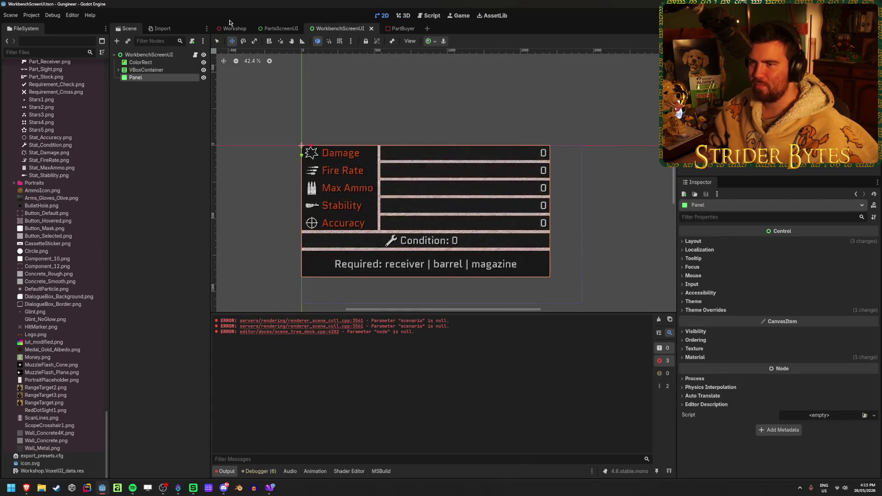
click(172, 116)
click(159, 78)
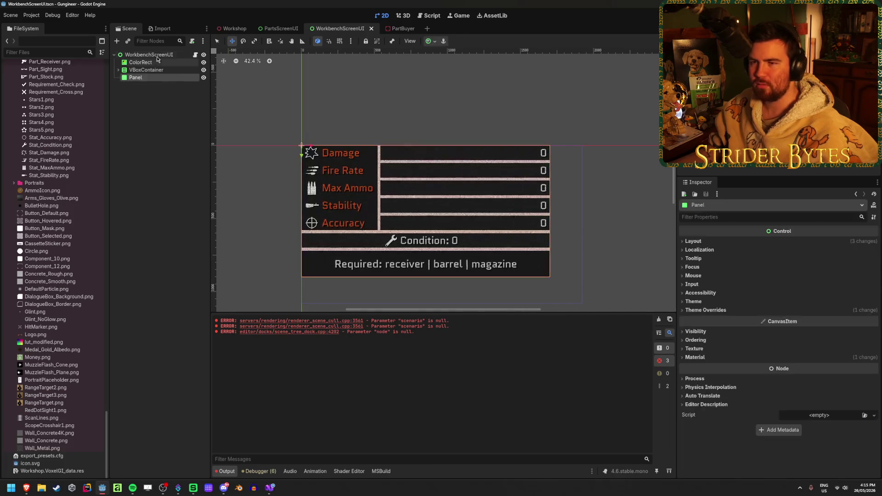
Set the WorkbenchScreenUI root node's size to 1800 × 1000
click(160, 56)
scroll(776, 274, down, 5)
scroll(656, 292, up, 2)
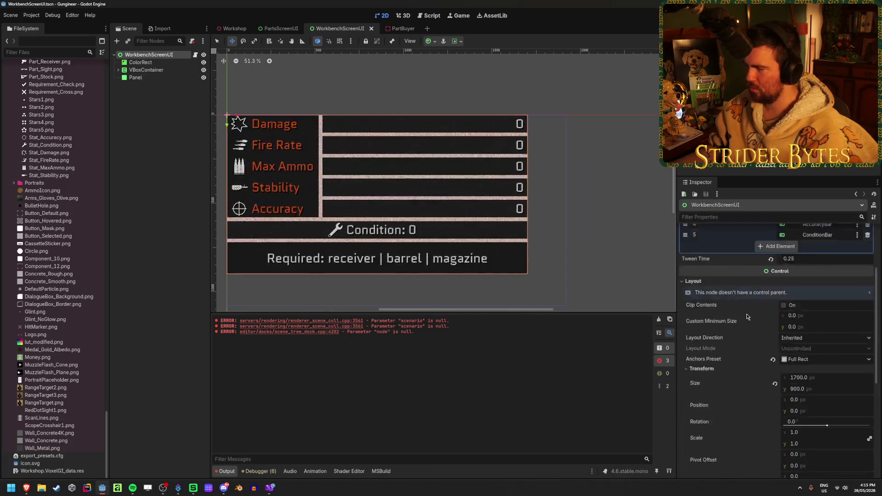
drag(376, 231, 463, 230)
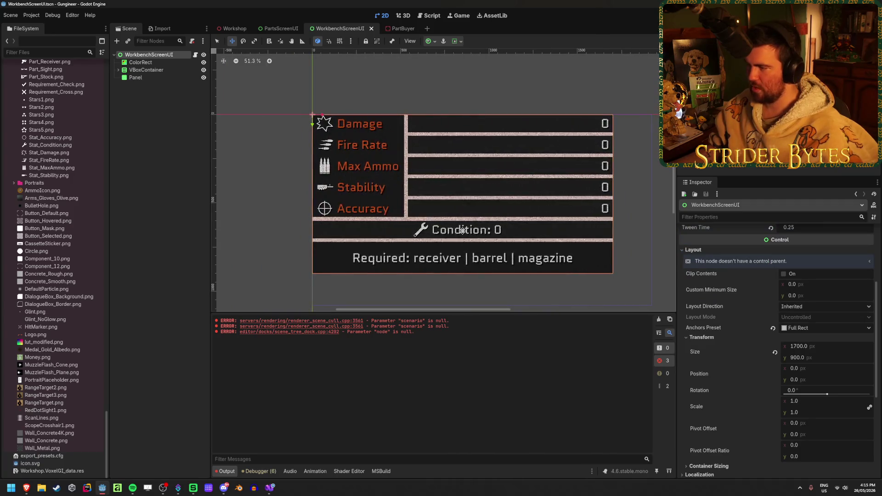
click(826, 346)
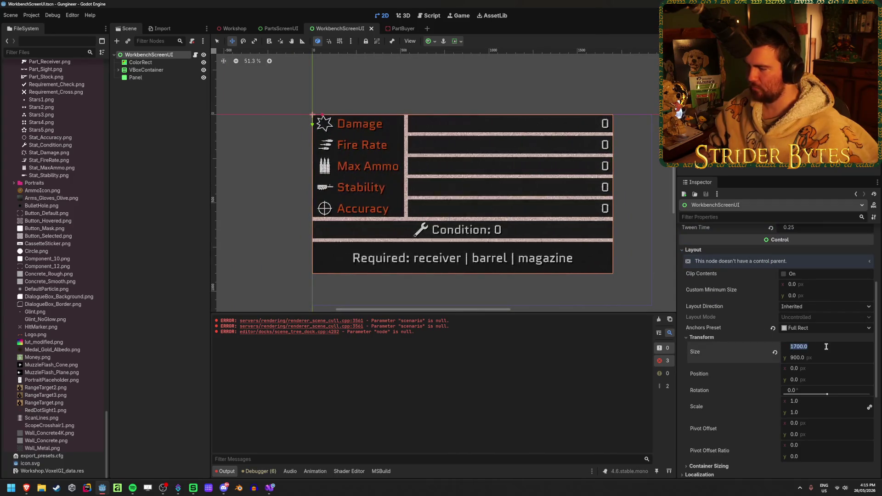
text(1800)
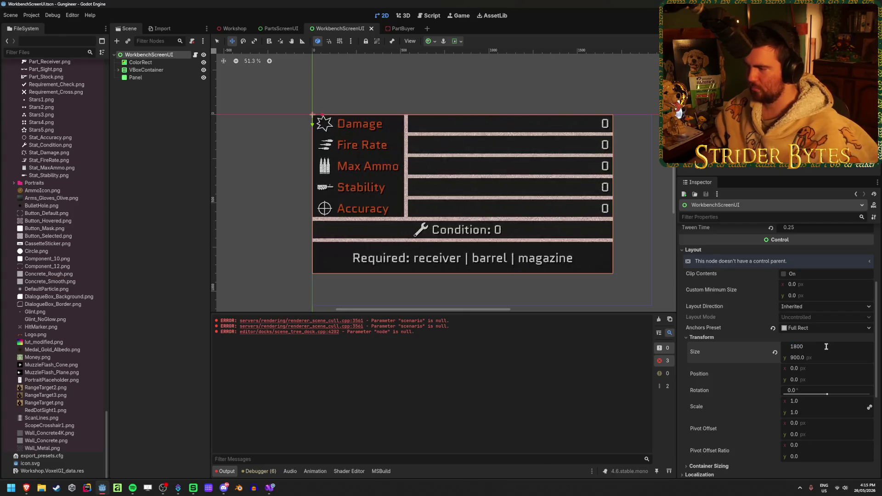
key(Tab)
text(100)
key(Return)
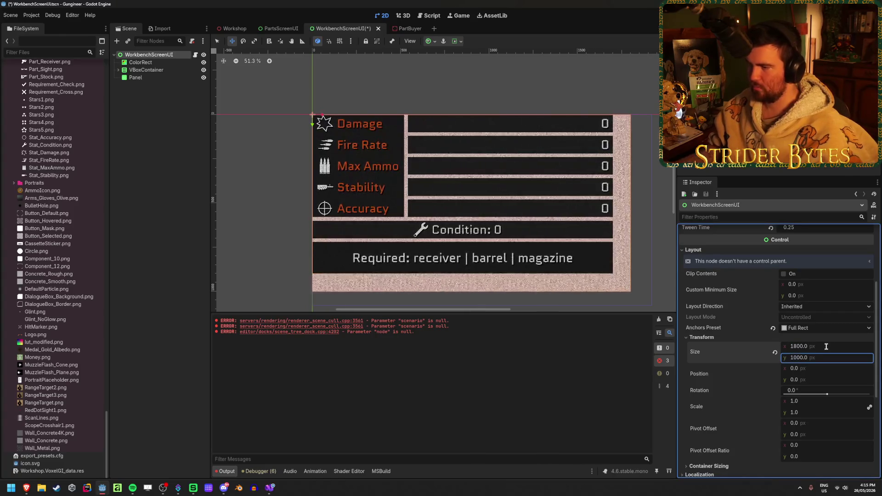
Inspect the VBoxContainer's children and open, then dismiss, its node actions menu
click(121, 70)
click(117, 71)
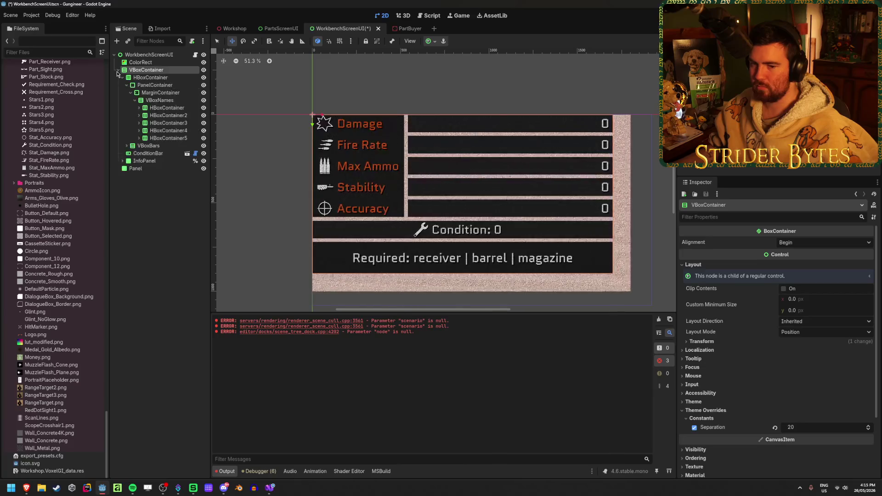
click(117, 70)
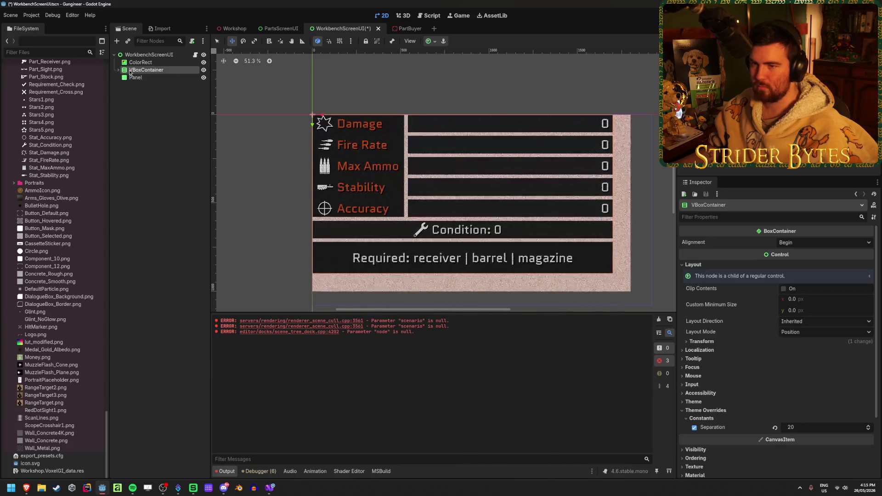
right_click(160, 73)
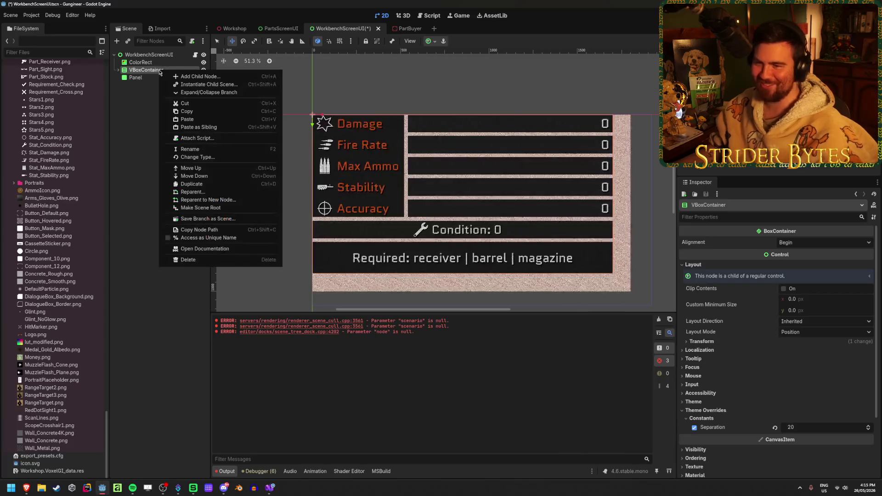
click(135, 170)
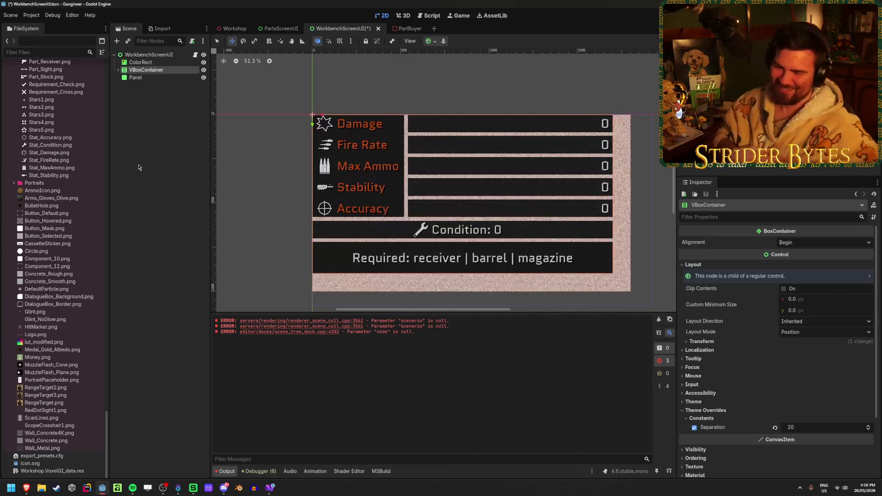
Add a MarginContainer under the root and move VBoxContainer inside it
right_click(166, 55)
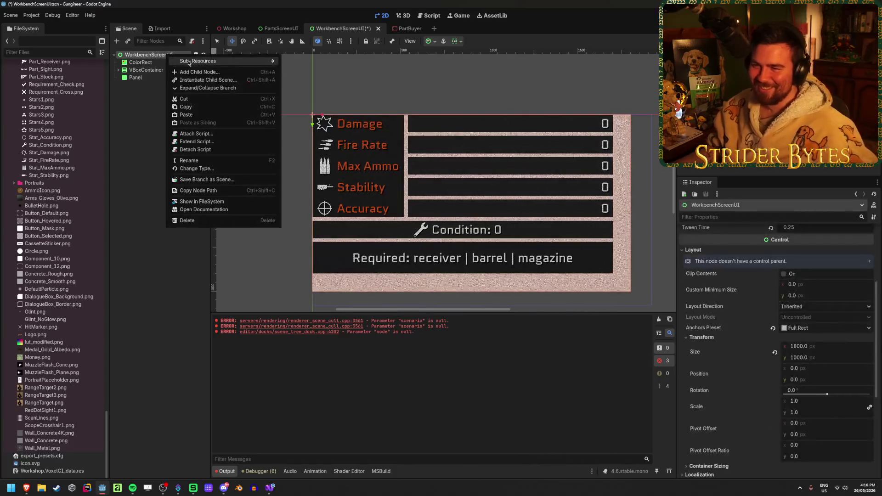
click(188, 72)
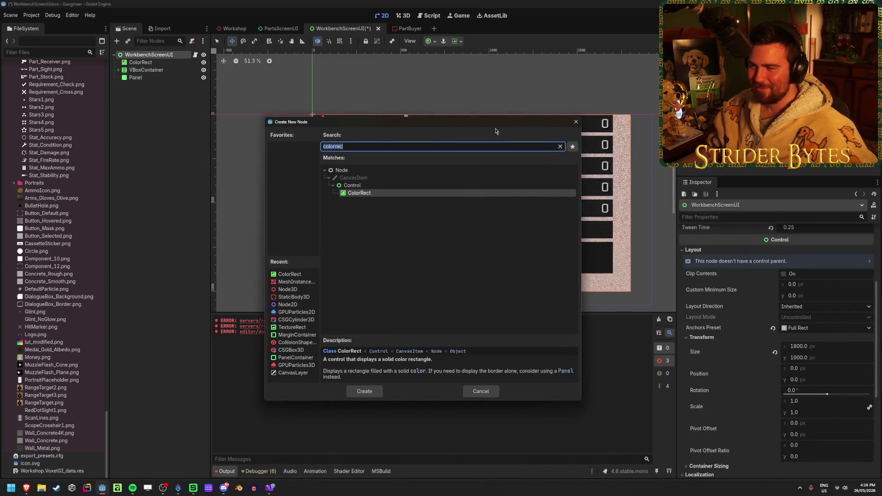
text(margin)
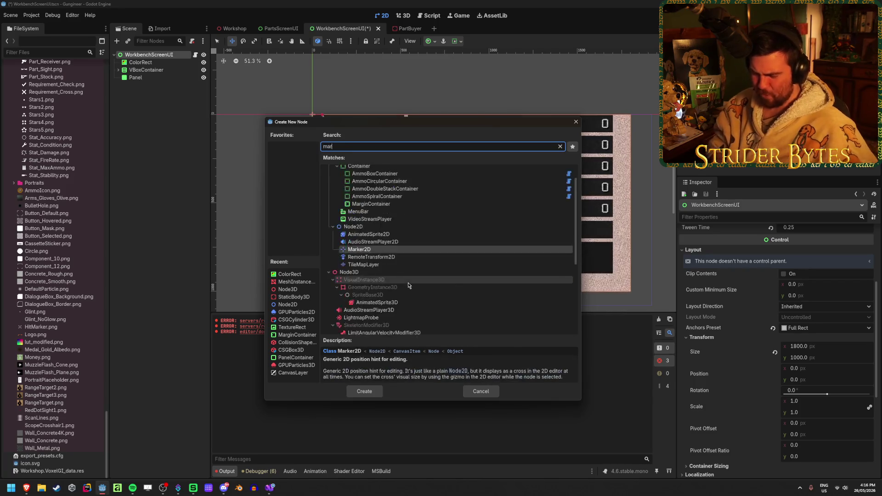
key(Return)
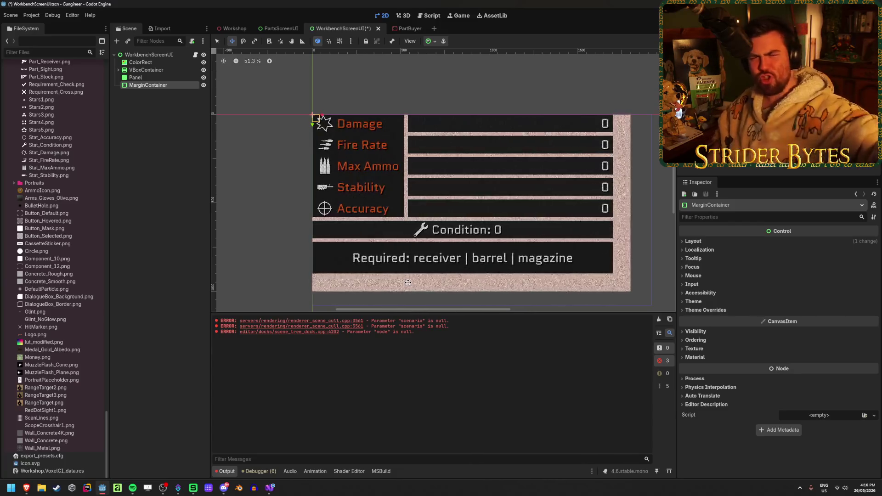
mouse_move(146, 70)
mouse_down()
mouse_move(155, 87)
mouse_move(151, 69)
mouse_up()
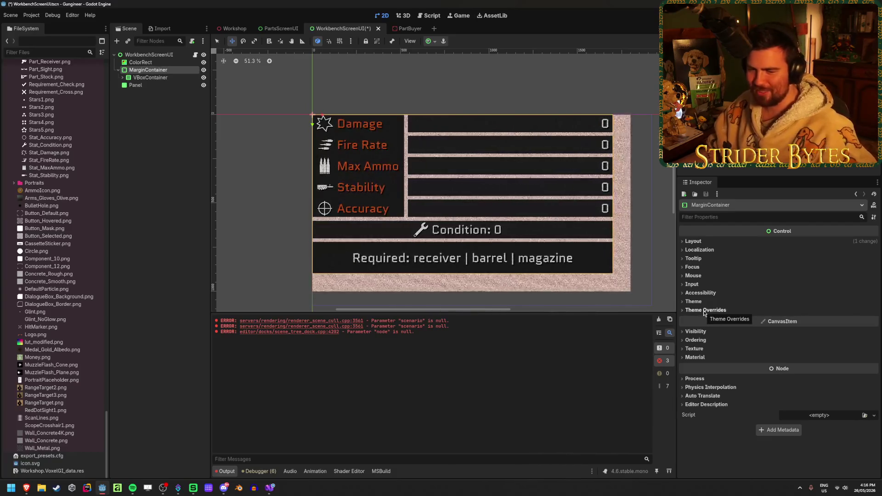
Apply the Full Rect anchor preset to the MarginContainer and save the scene
click(428, 40)
click(471, 104)
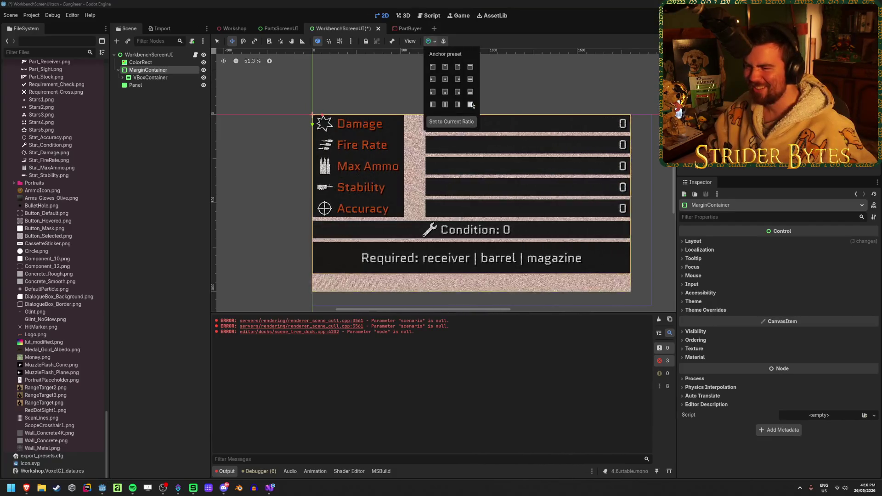
click(154, 70)
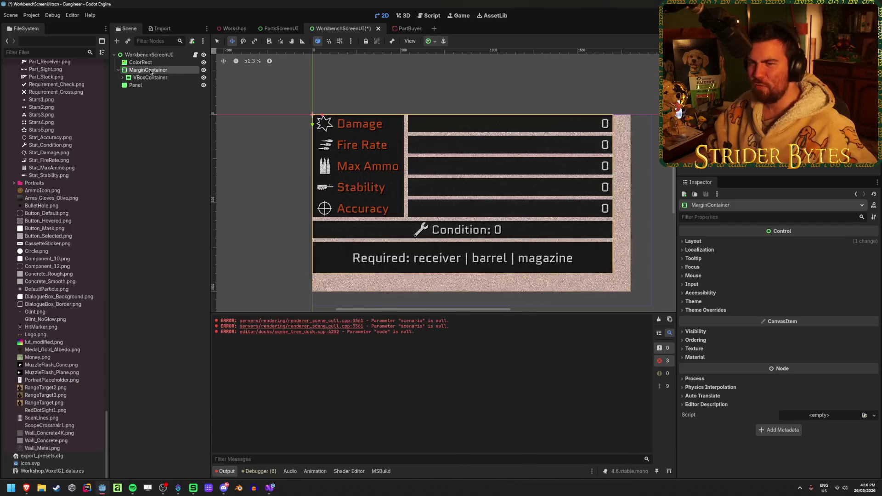
click(428, 41)
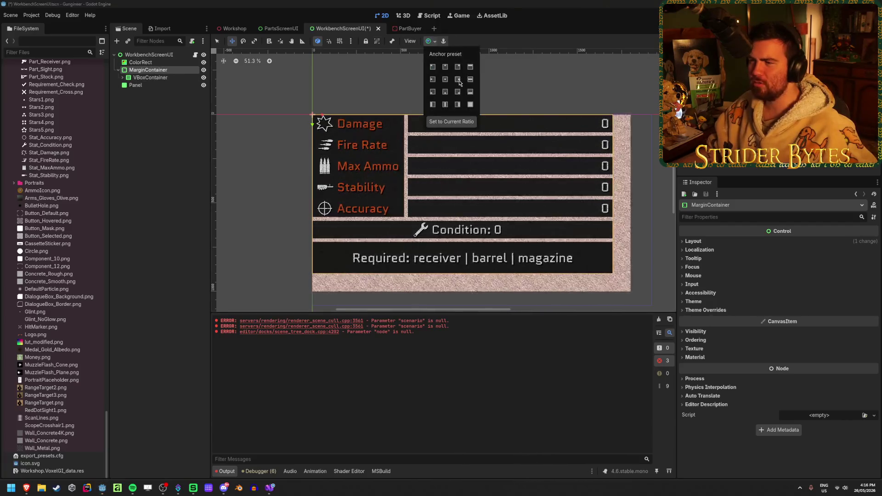
click(446, 80)
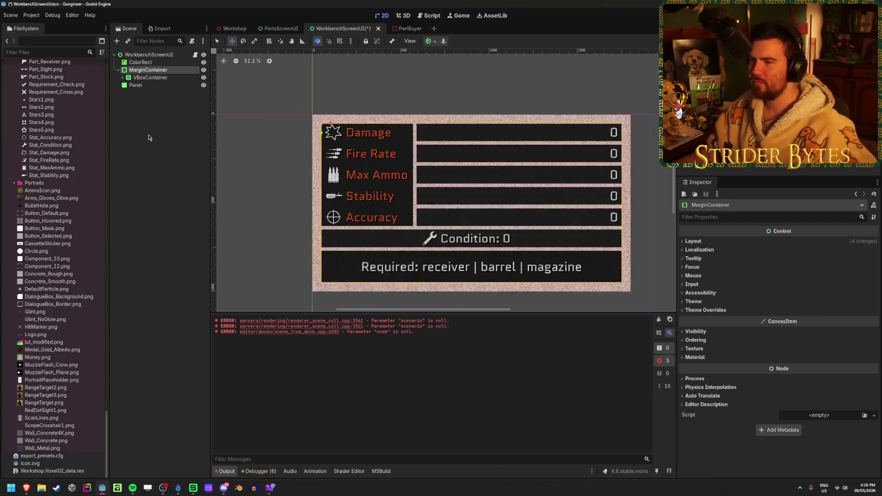
click(169, 77)
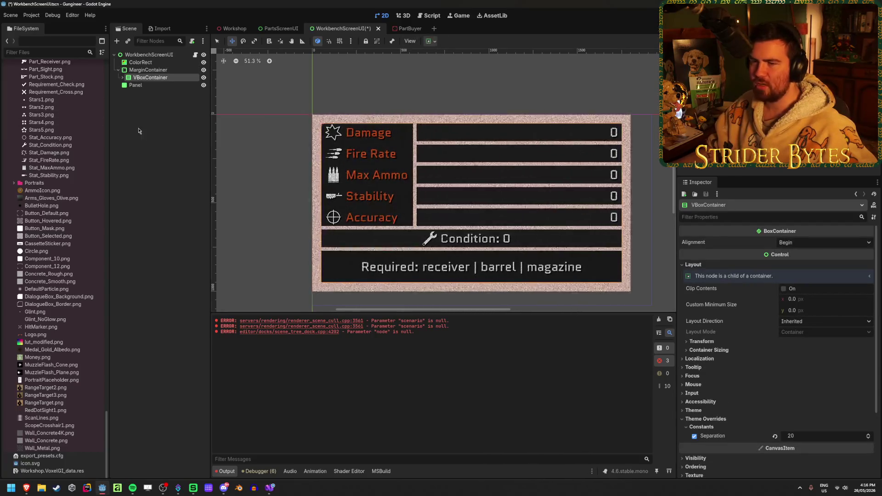
key(ctrl+s)
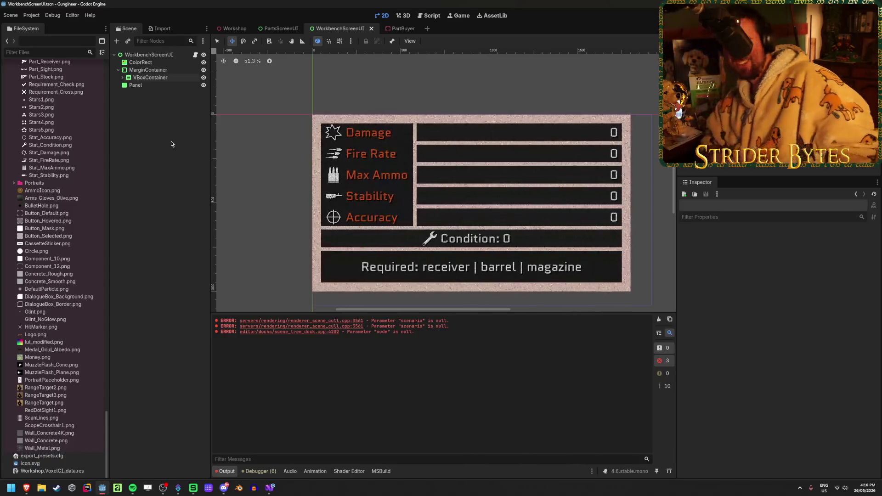
Save the Workshop scene and clear the error messages from the Output log
click(234, 29)
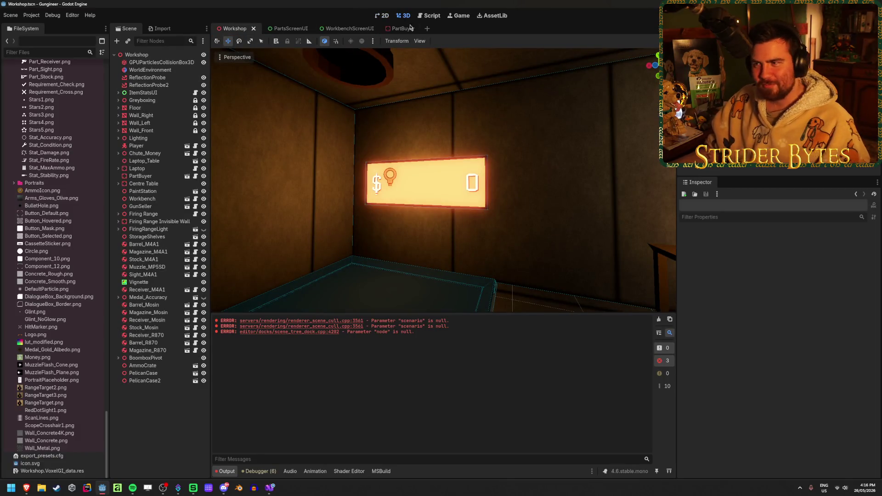
key(ctrl+s)
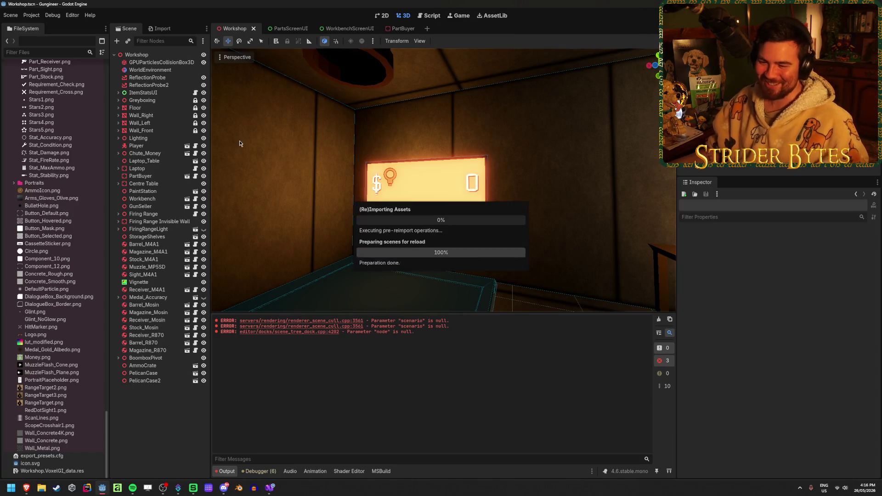
click(659, 318)
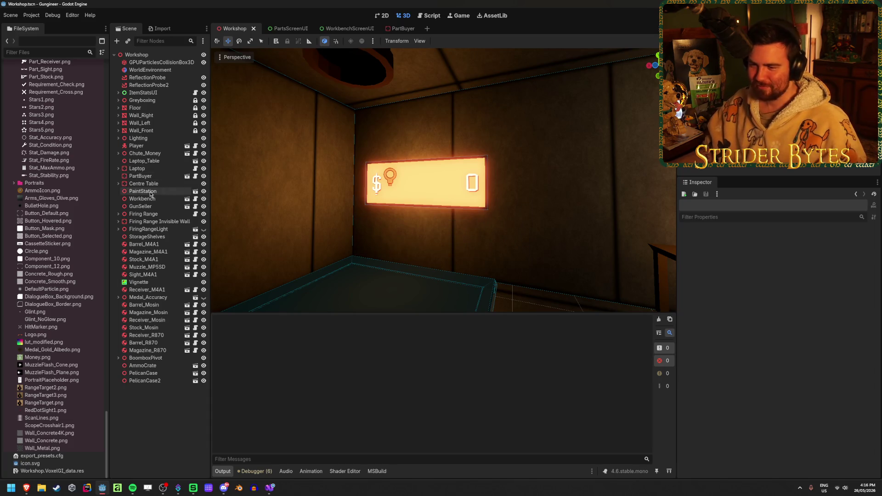
Open Workbench.tscn and expand the ScreenRender mesh to view its current size
click(187, 198)
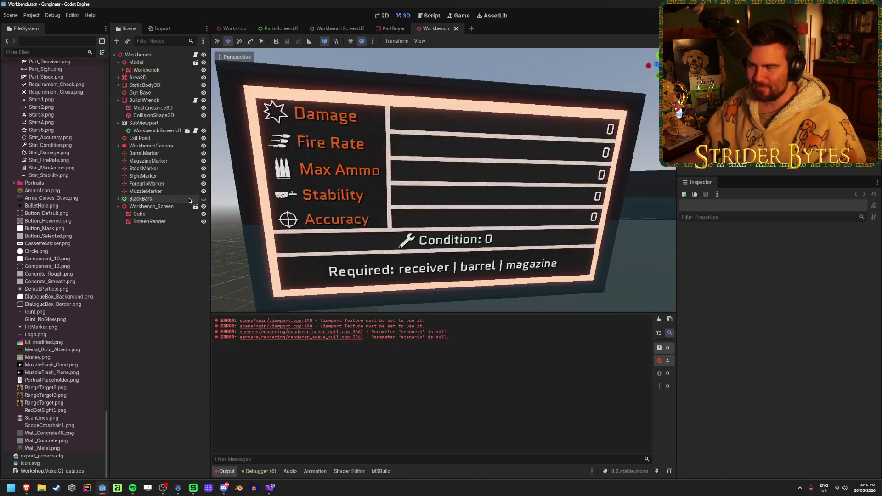
click(159, 223)
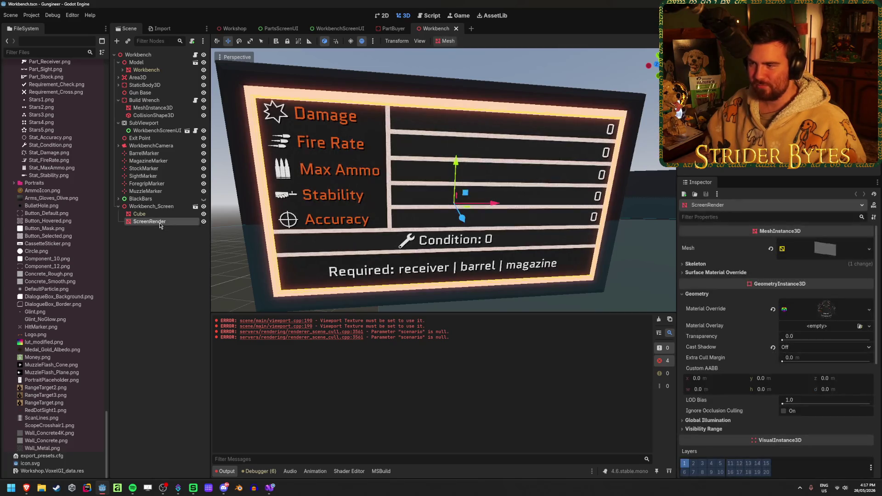
click(337, 29)
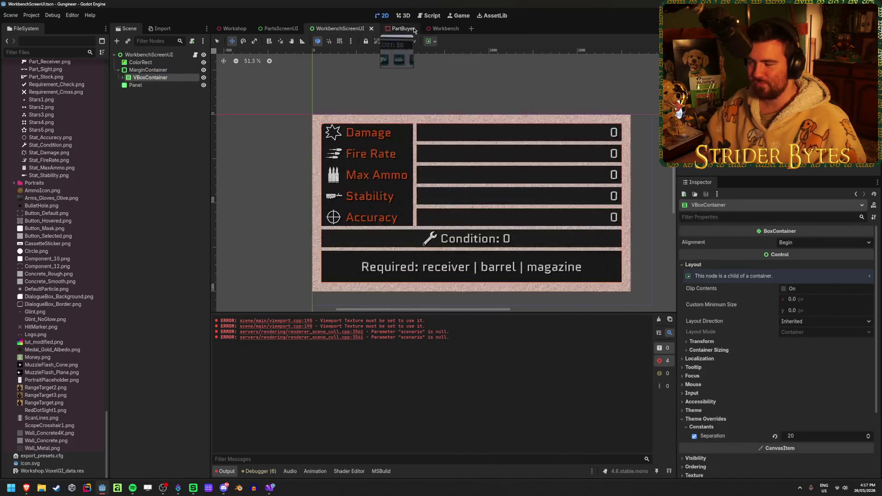
click(446, 29)
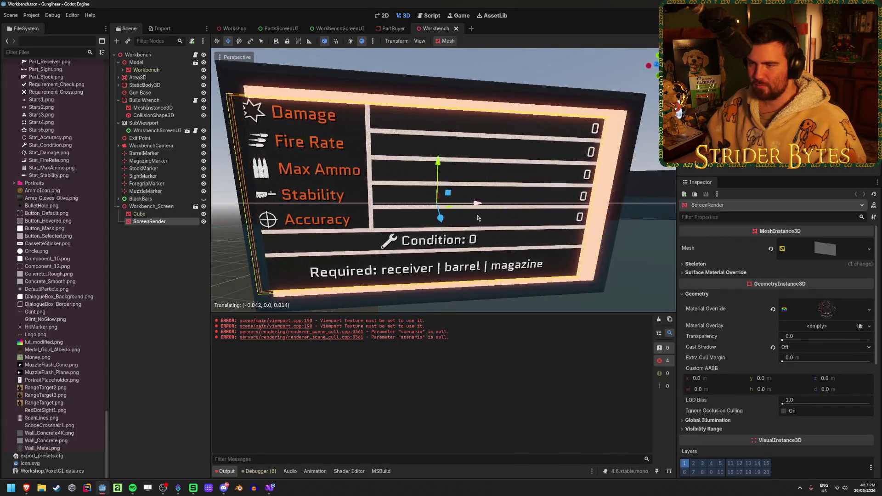
click(823, 249)
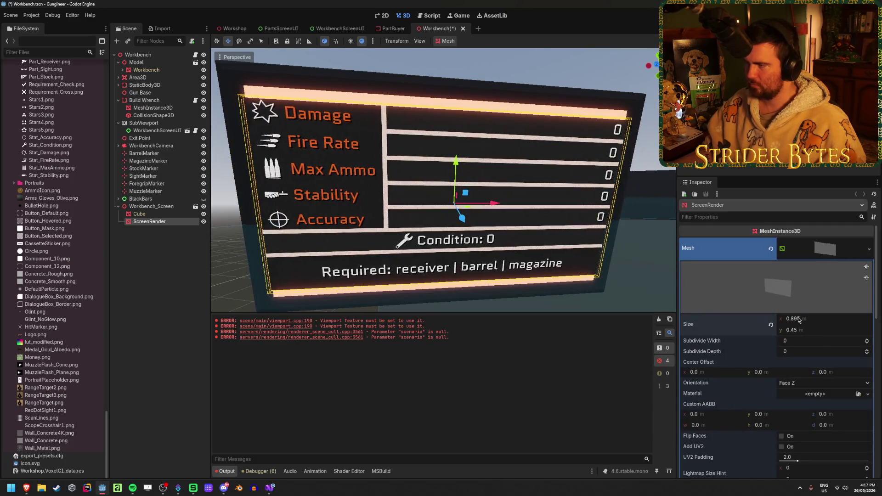
Set the SubViewport size to 1800 × 1000 and save the Workbench scene
click(156, 131)
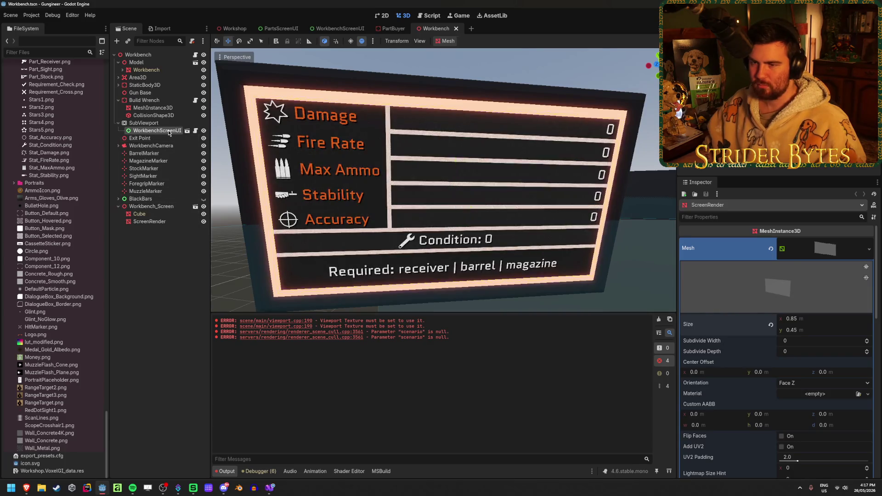
click(158, 122)
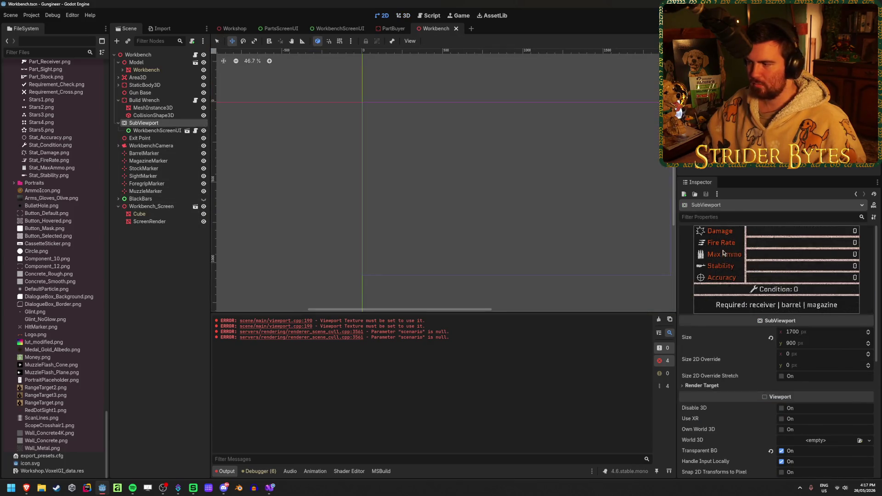
click(806, 333)
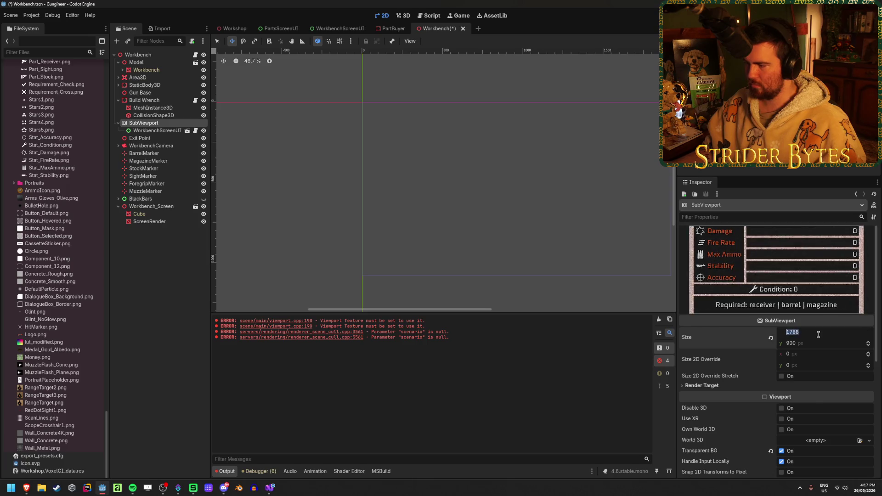
text(1800)
key(Tab)
text(1000)
key(Return)
key(ctrl+s)
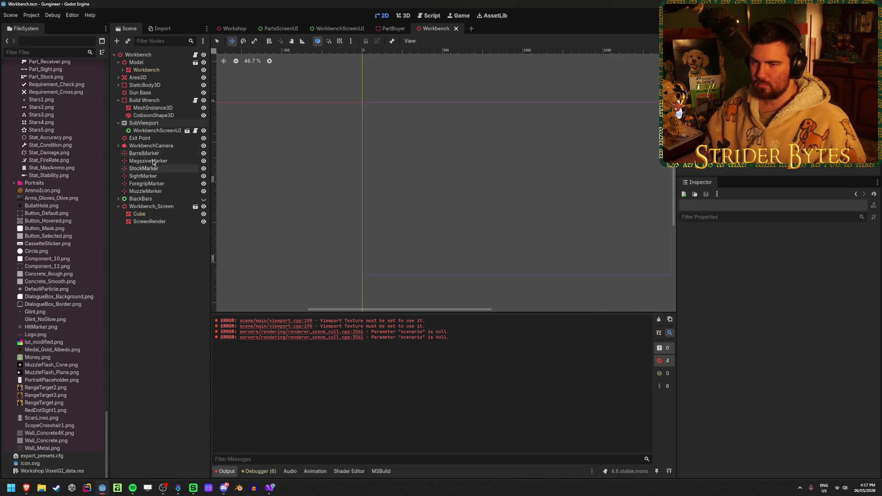
click(155, 132)
click(143, 123)
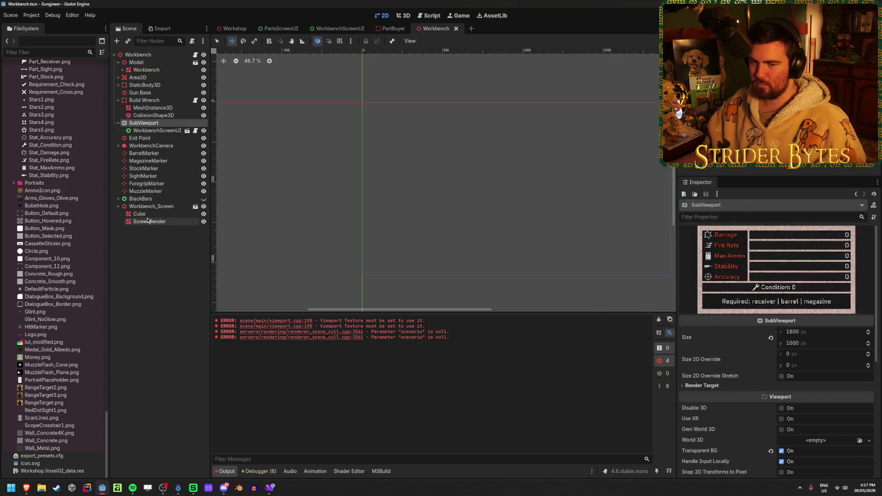
click(165, 279)
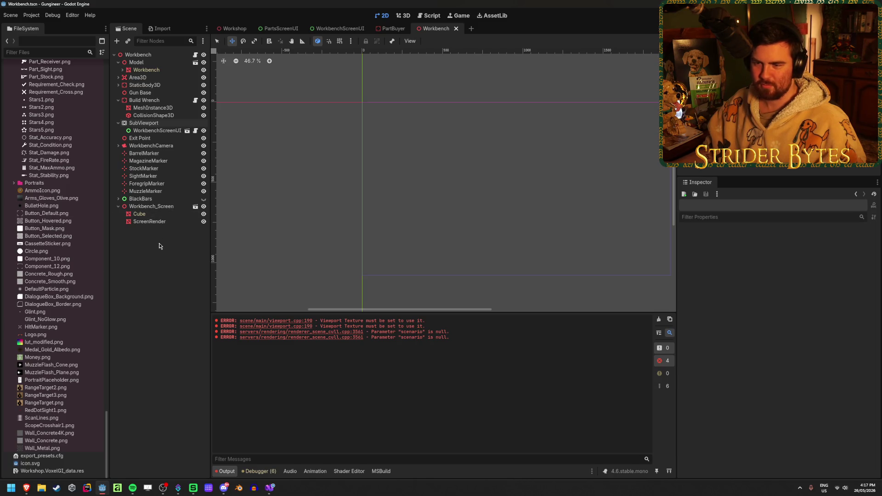
Resize the ScreenRender PlaneMesh to 0.9 × 0.5 m and save the Workbench scene
click(151, 206)
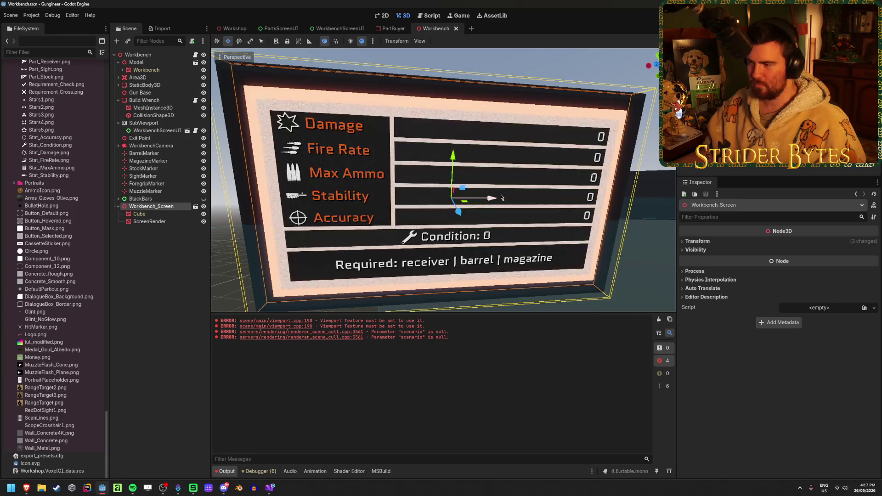
key(Down)
key(Down)
click(810, 319)
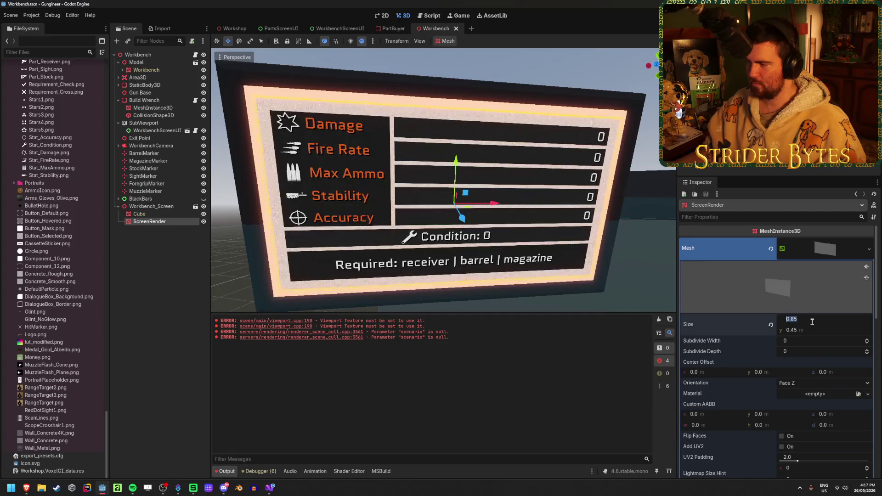
text(0.9)
key(Tab)
key(Return)
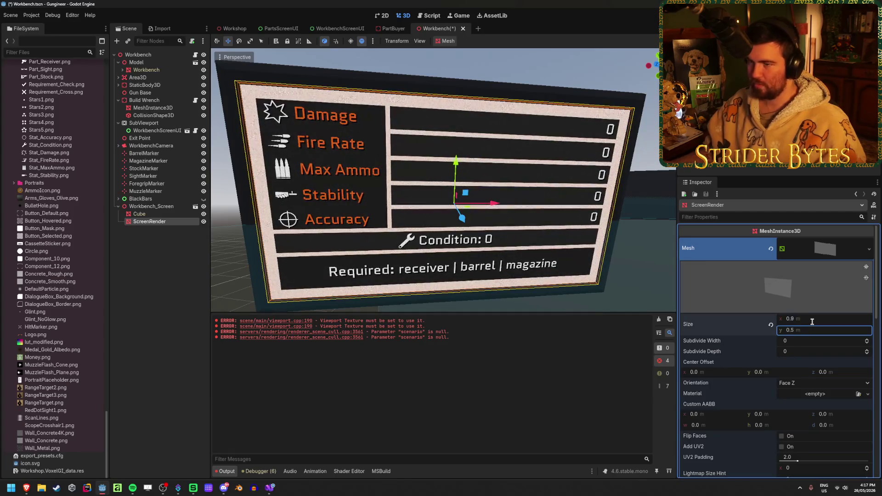
key(ctrl+s)
click(218, 30)
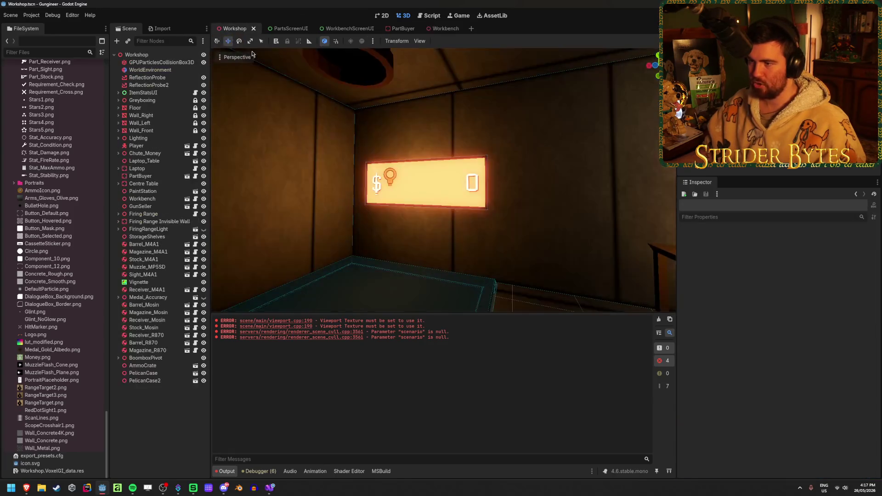
Raise OrangeLight_WorkbenchScreen and shift it left toward the workbench stats screen
scroll(450, 211, up, 5)
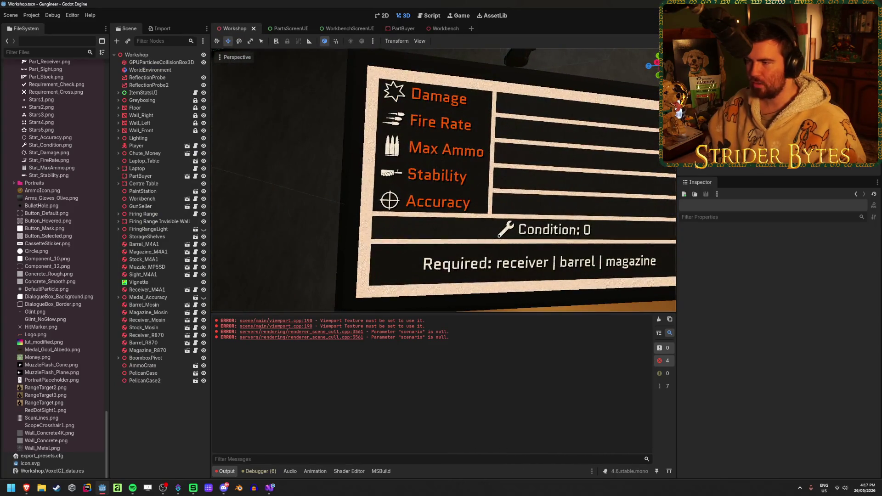
scroll(443, 181, down, 5)
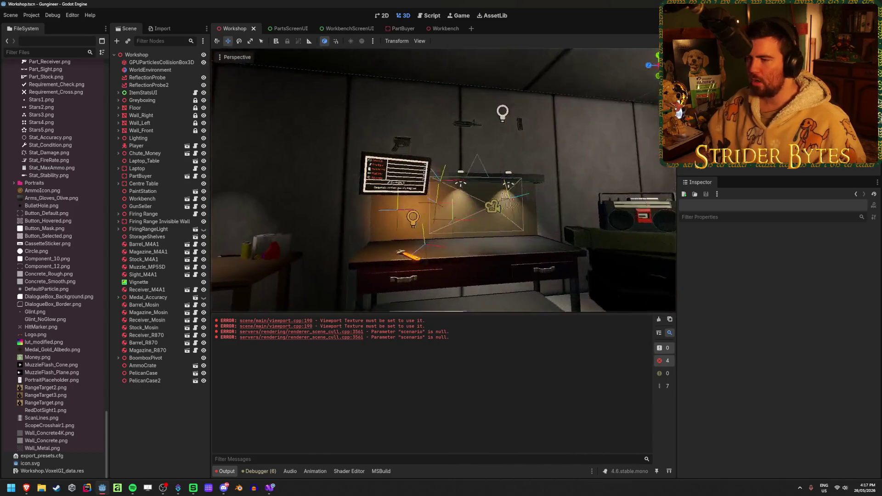
drag(445, 211, 447, 118)
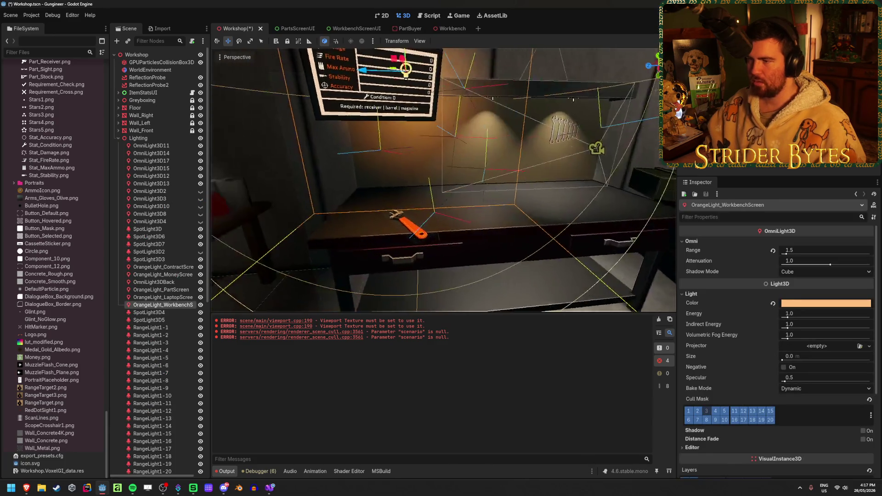
mouse_move(516, 209)
mouse_down()
mouse_move(375, 188)
mouse_move(353, 195)
mouse_move(265, 147)
mouse_move(449, 197)
mouse_up()
scroll(519, 217, down, 5)
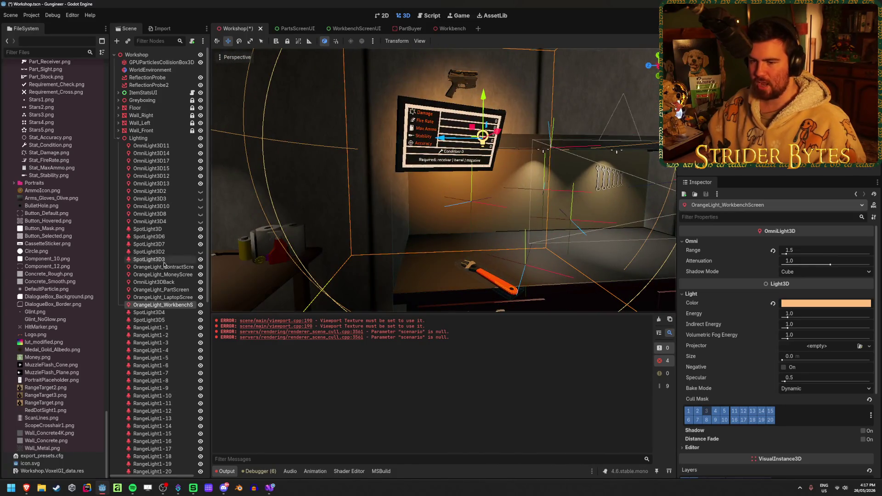
click(457, 29)
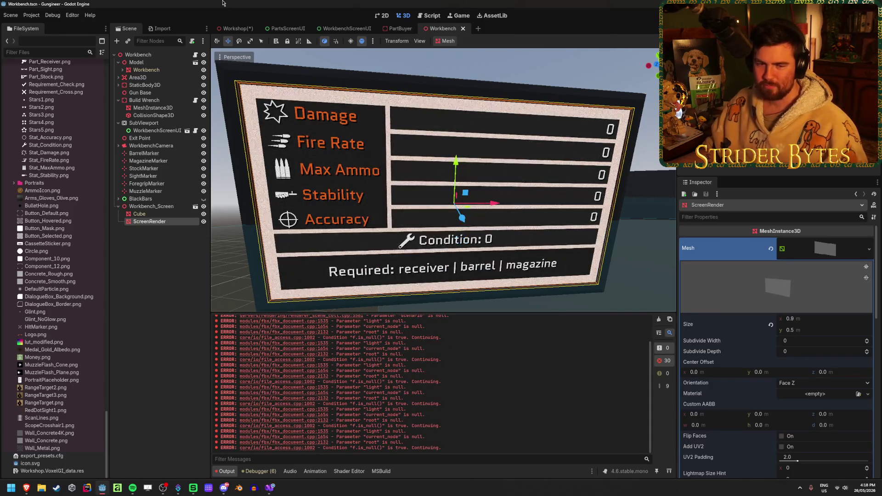
Clear the output log and set the ScreenRender material's Shading Mode to Per-Pixel
click(659, 322)
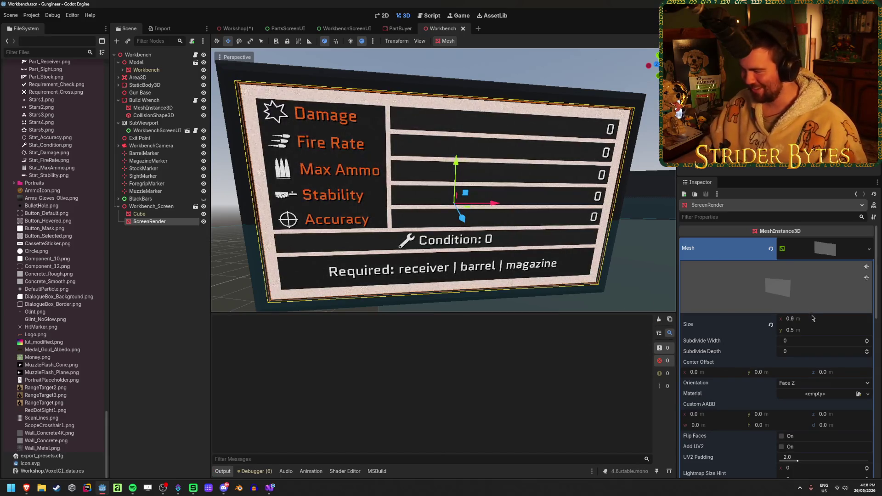
scroll(803, 312, down, 3)
scroll(803, 313, down, 3)
scroll(822, 321, up, 2)
click(846, 326)
scroll(845, 327, down, 2)
click(805, 350)
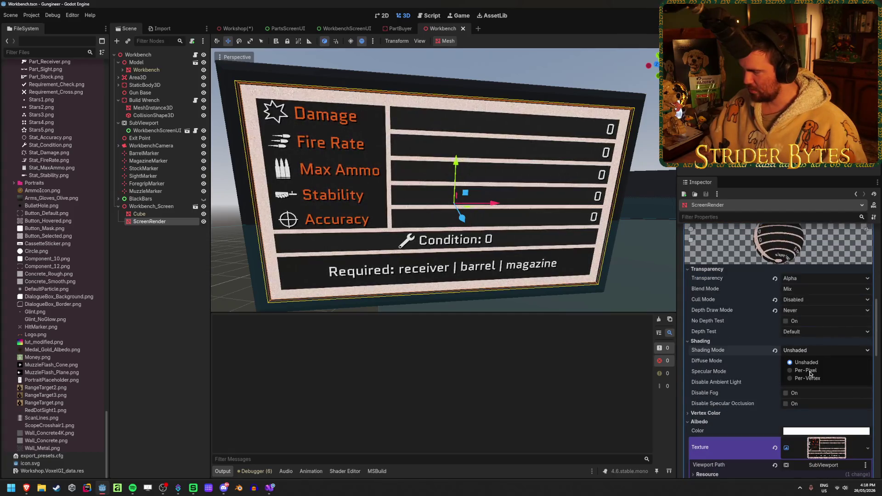
click(819, 372)
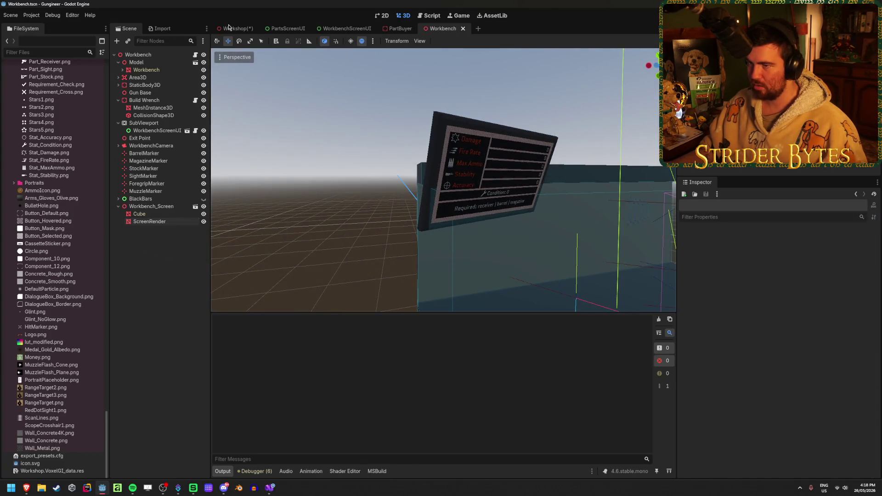
Move OrangeLight_WorkbenchScreen down and sideways in the Workshop scene, then save
key(ctrl+Tab)
drag(444, 283, 444, 309)
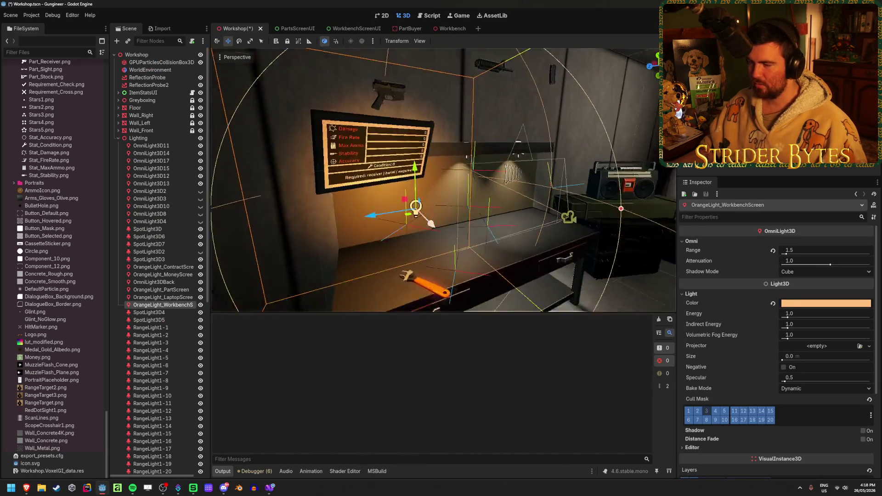
drag(363, 201, 363, 201)
mouse_move(420, 155)
mouse_down()
mouse_move(432, 156)
mouse_move(431, 87)
mouse_move(435, 254)
mouse_move(433, 191)
mouse_up()
key(ctrl+s)
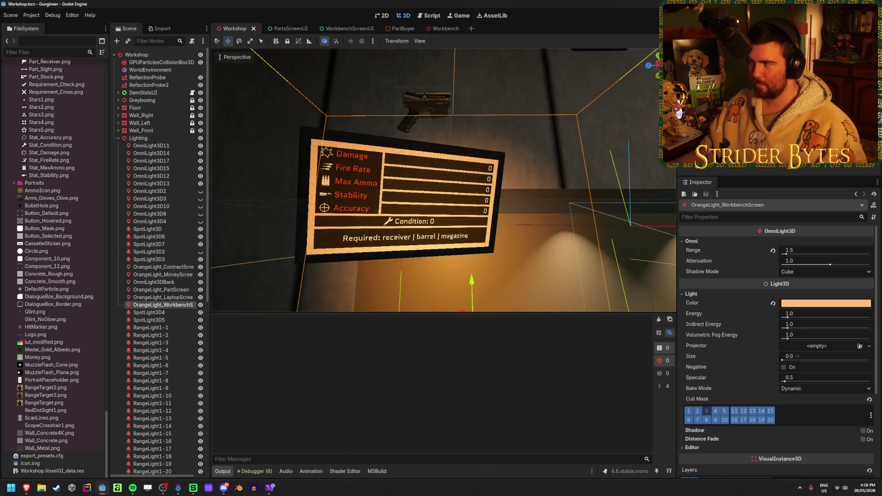
Recheck the ScreenRender material in the Workbench scene, then go to PartsScreenUI
click(444, 29)
click(137, 271)
click(156, 222)
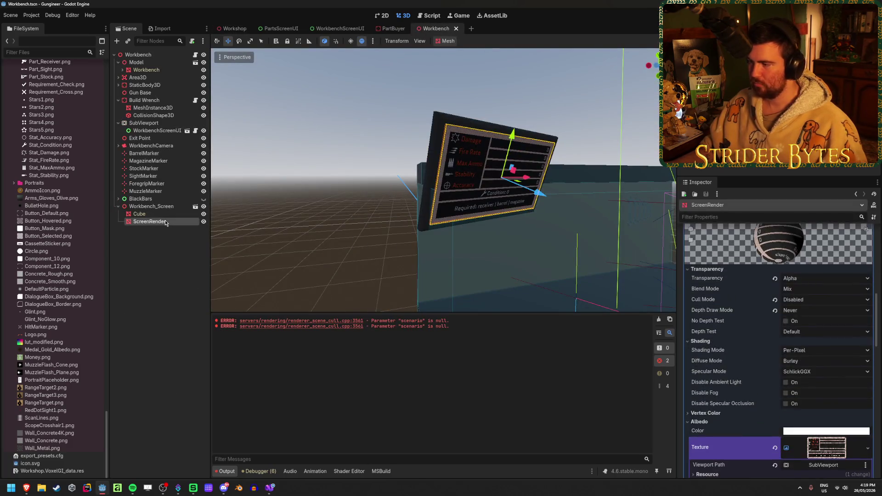
click(164, 249)
click(270, 29)
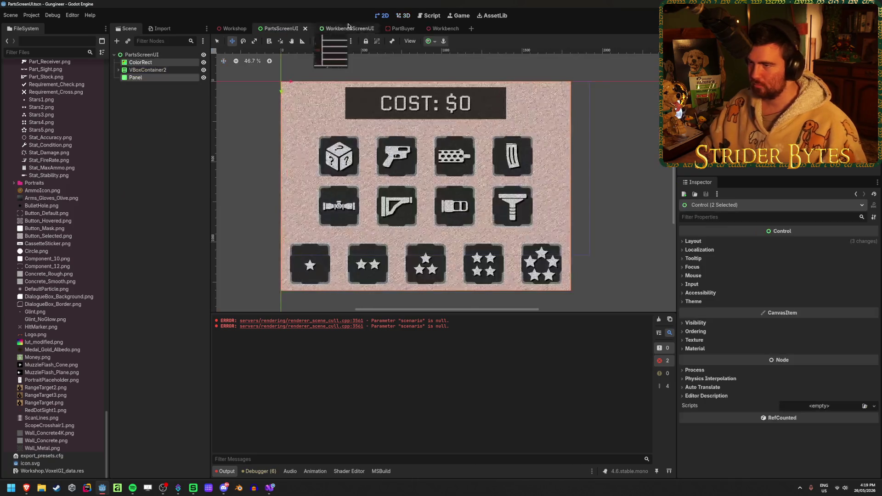
Switch to the Workshop scene and build and run the game with F5
click(163, 77)
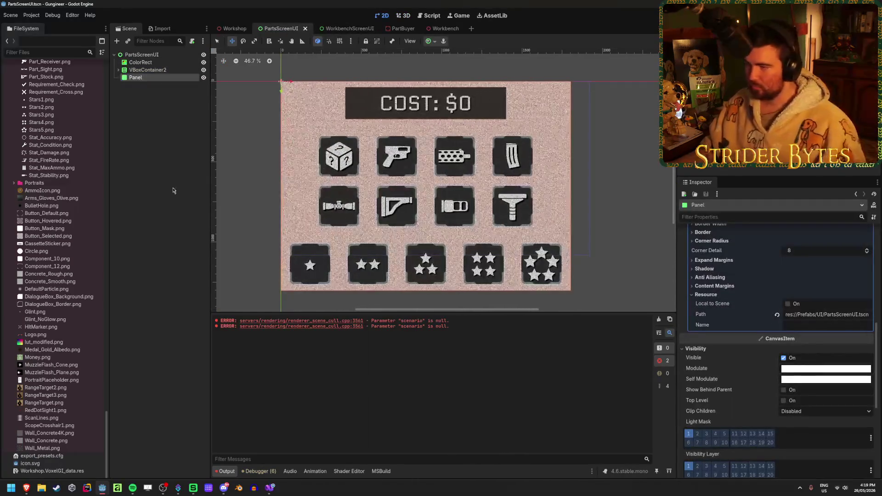
scroll(756, 357, up, 5)
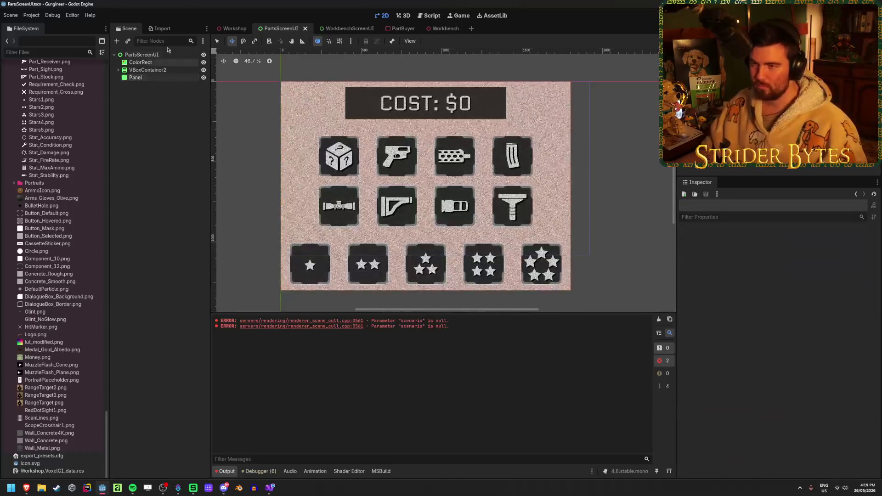
click(248, 30)
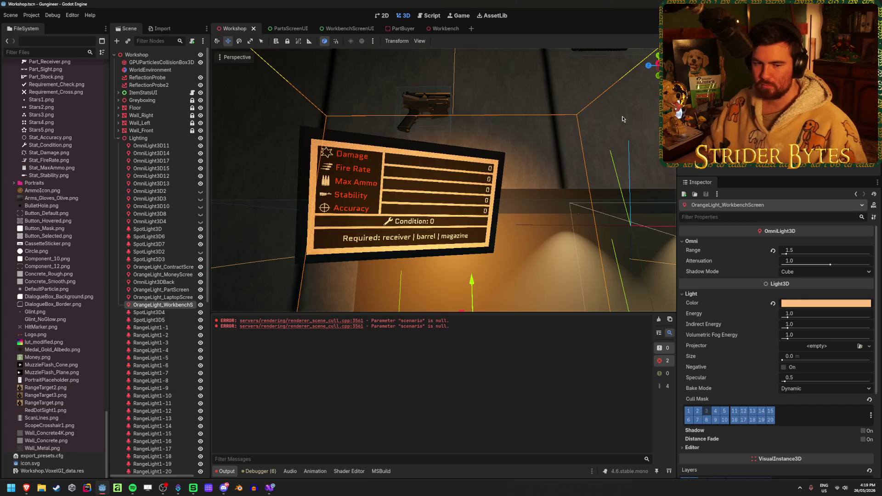
key(F5)
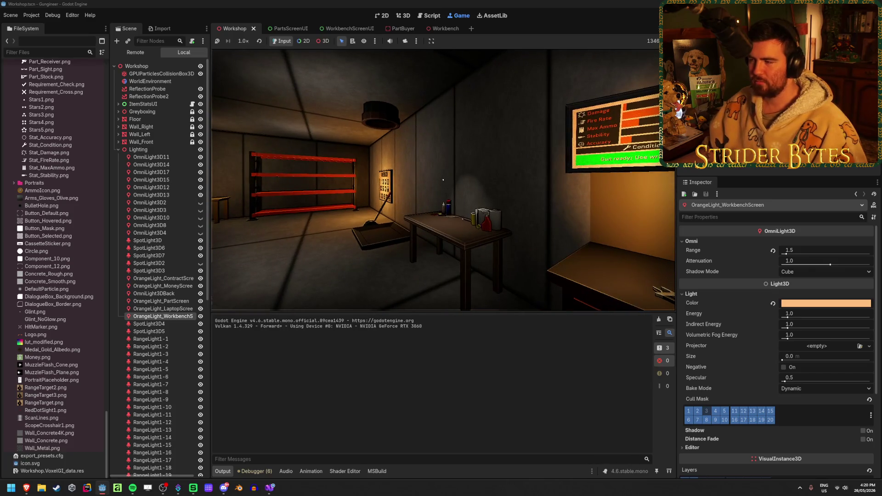
Walk between the CONTRACTS board and the lit workbench stats screen to inspect them
key(s)
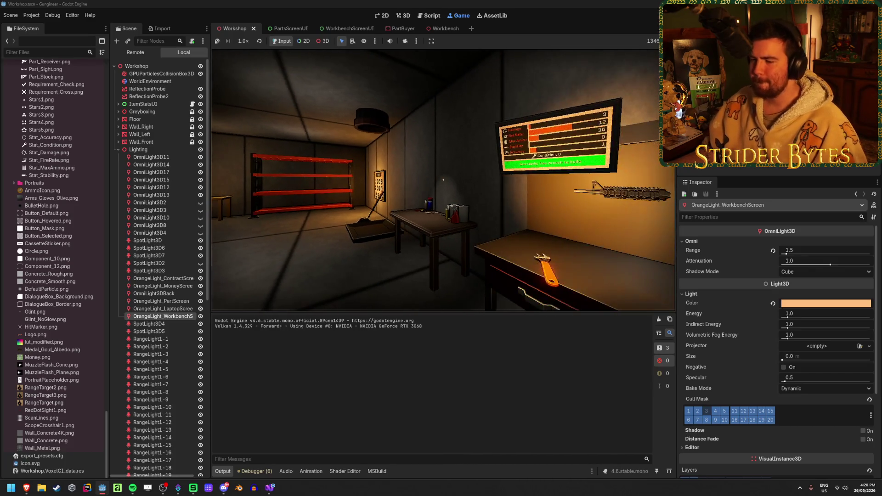
key(w)
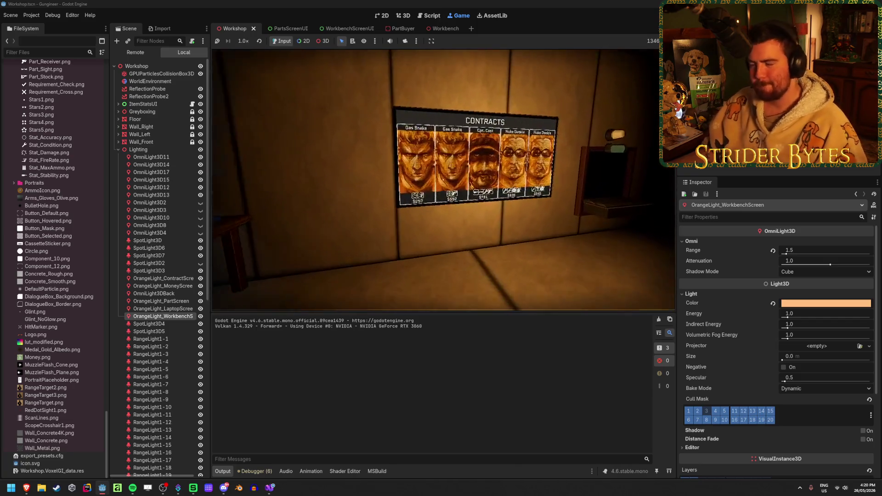
key(s)
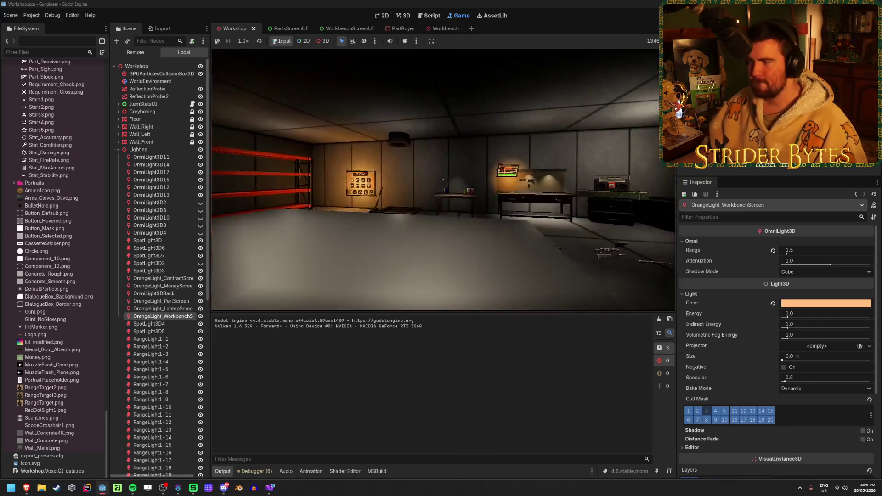
key(w)
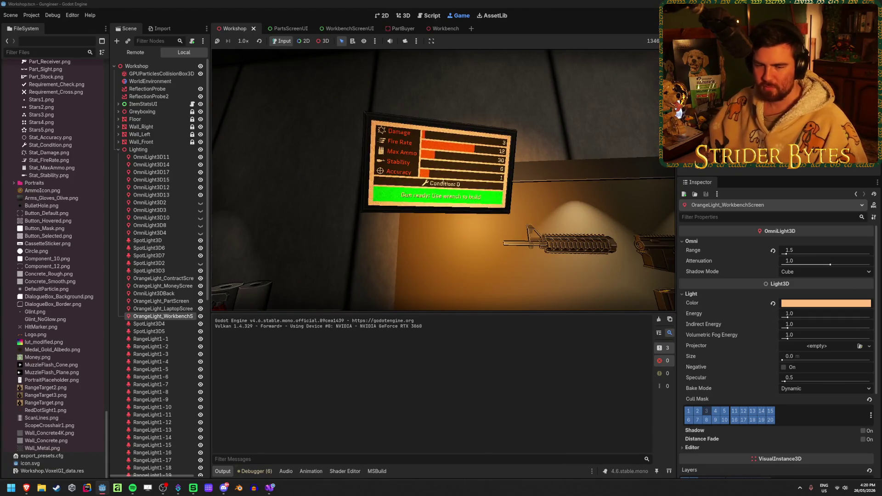
key(s)
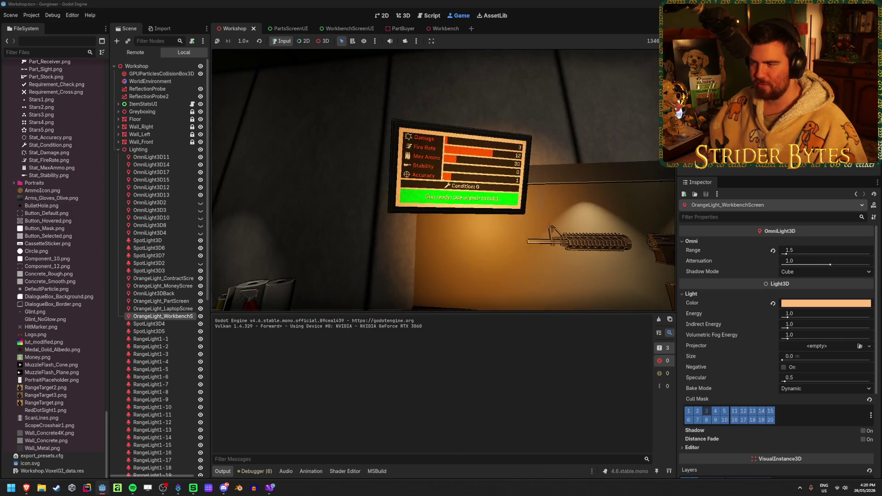
key(w)
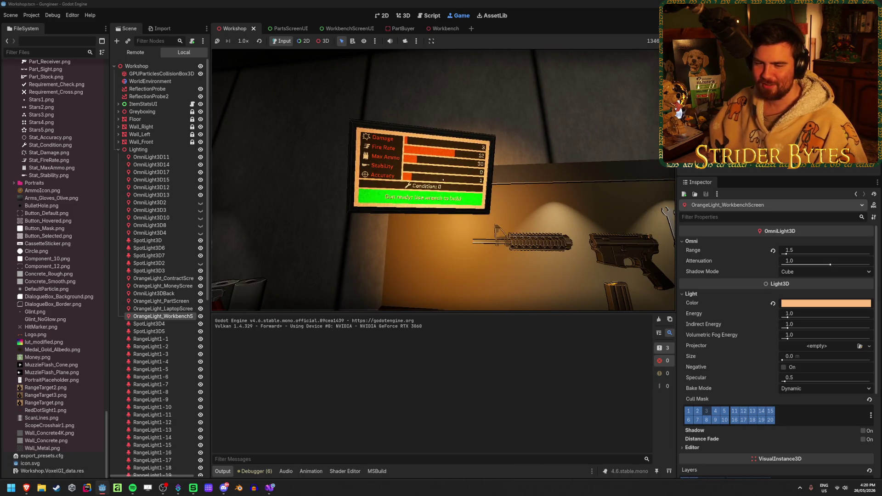
key(a)
key(d)
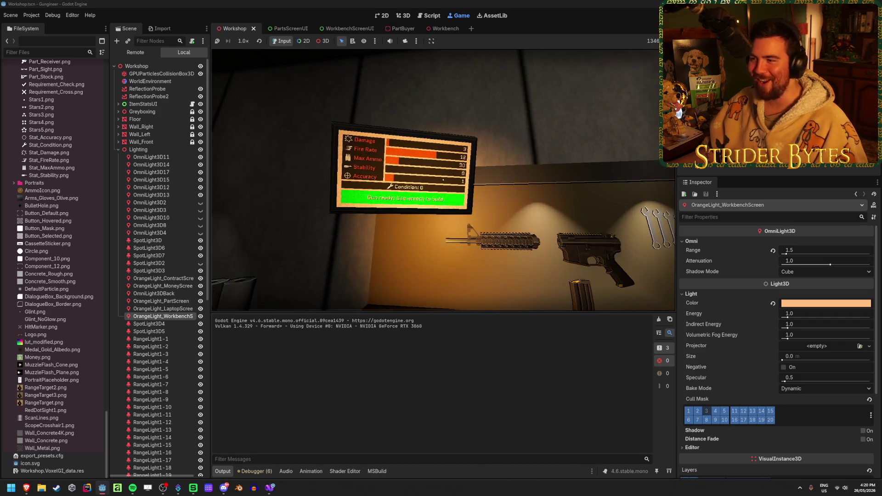
Walk to the laptop table and open its UPGRADES screen, twice
mouse_move(443, 180)
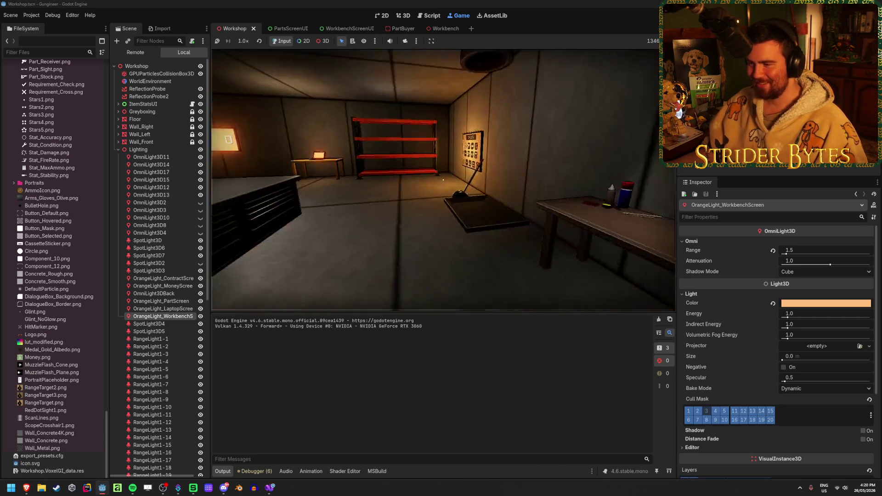
key(w)
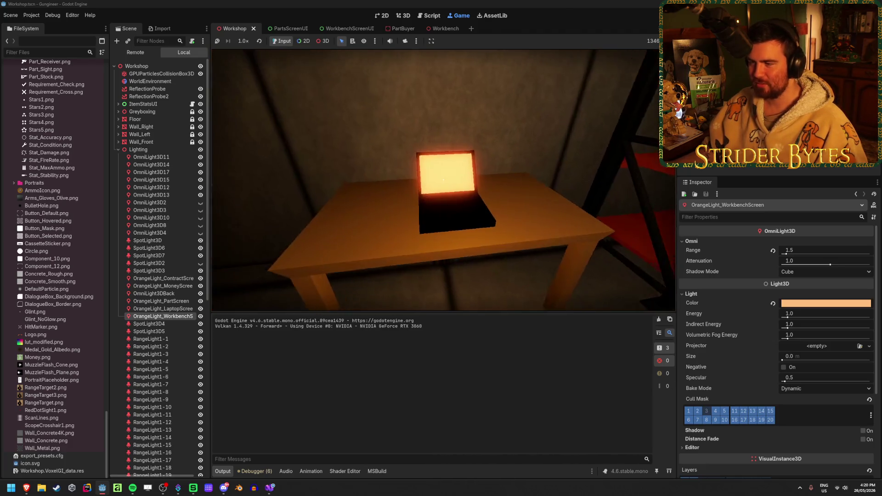
key(e)
key(e)
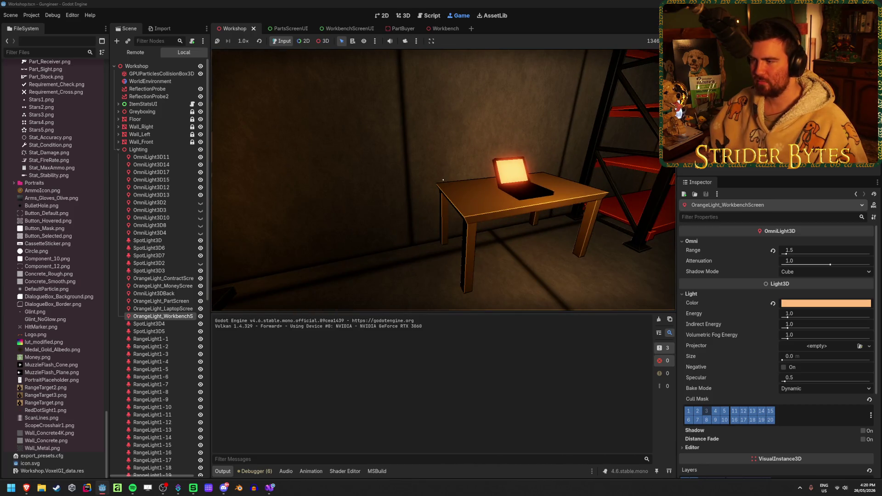
key(s)
key(e)
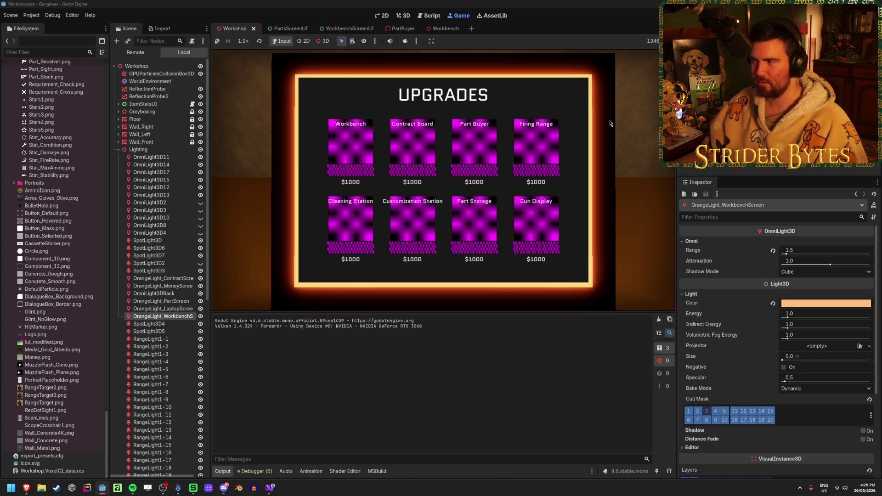
Close the Upgrades screen and view the workbench part menu up close, then from a distance
key(e)
key(s)
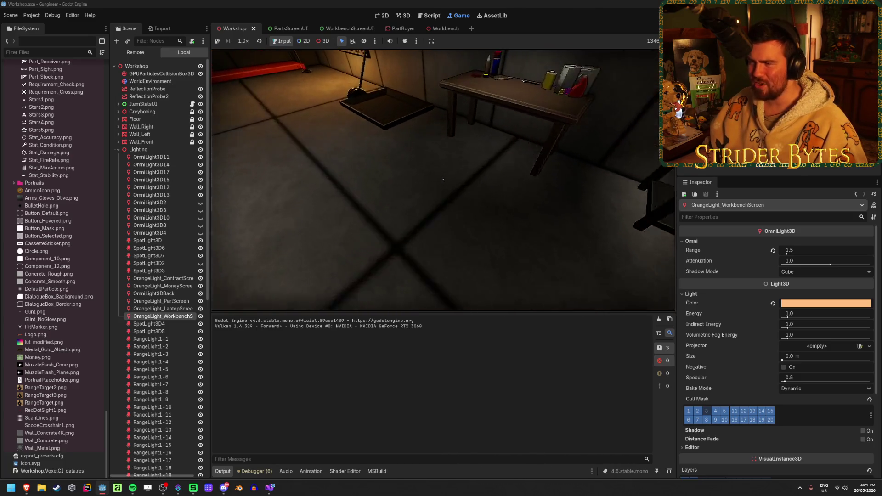
key(e)
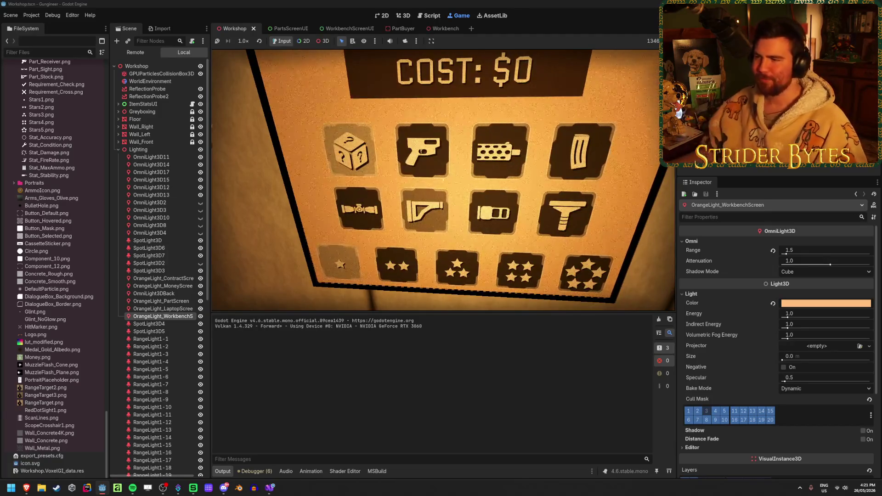
key(e)
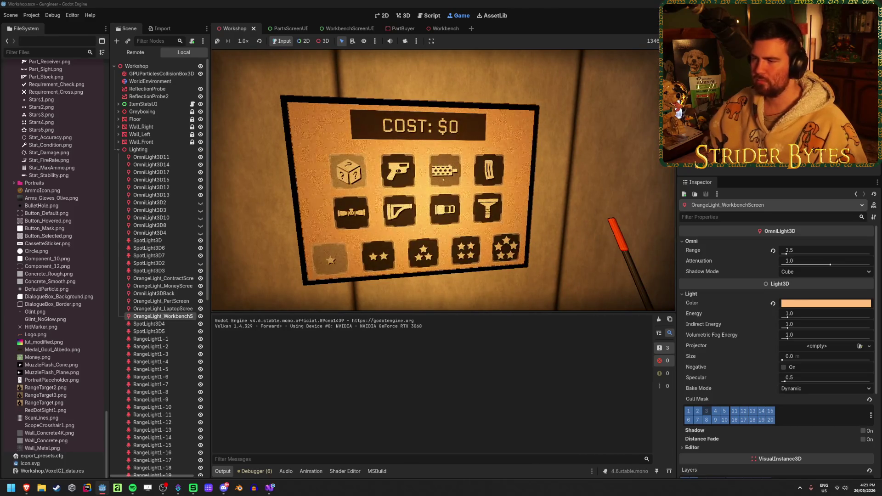
key(Escape)
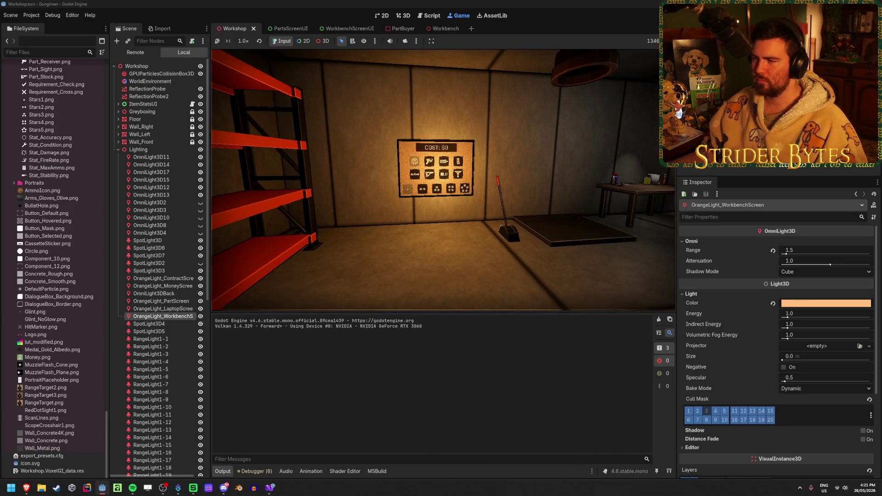
key(w)
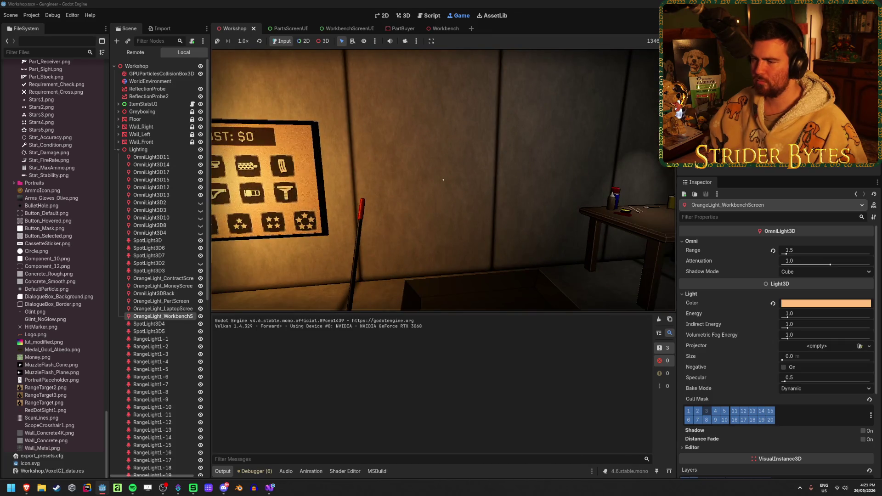
key(s)
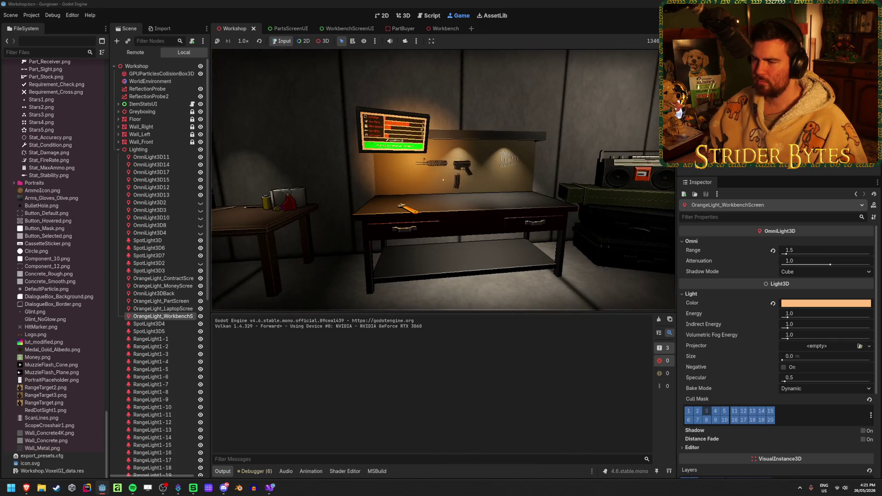
Visit the workbench stats screen and Contracts board, then back away into the room
key(w)
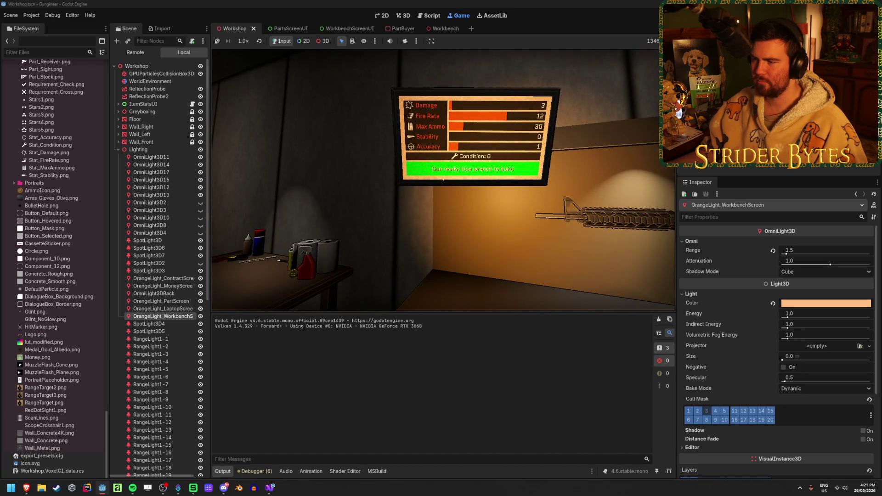
key(s)
key(w)
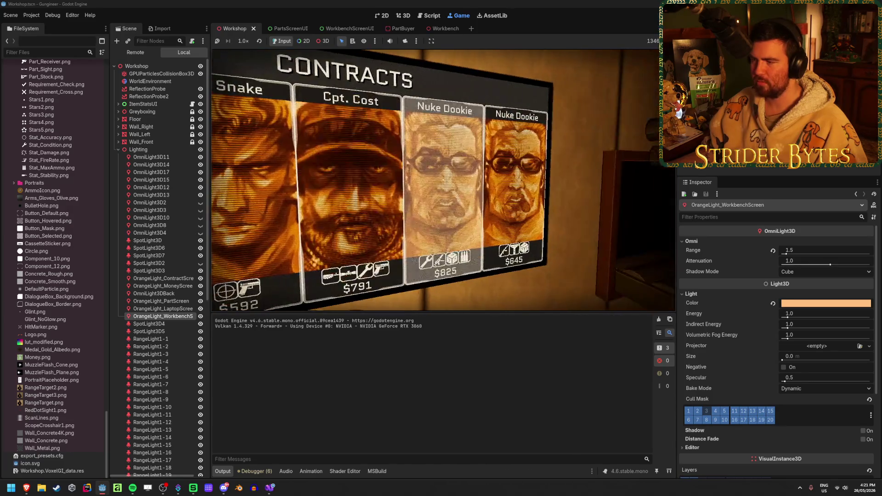
key(s)
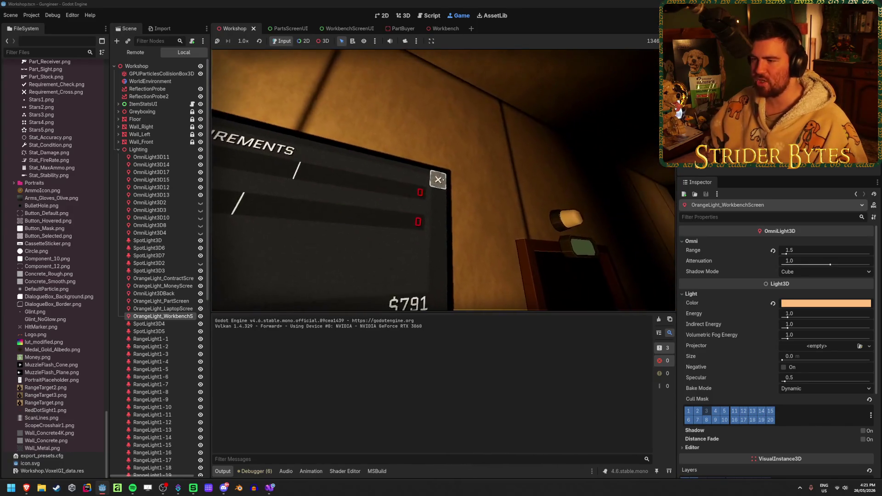
key(w)
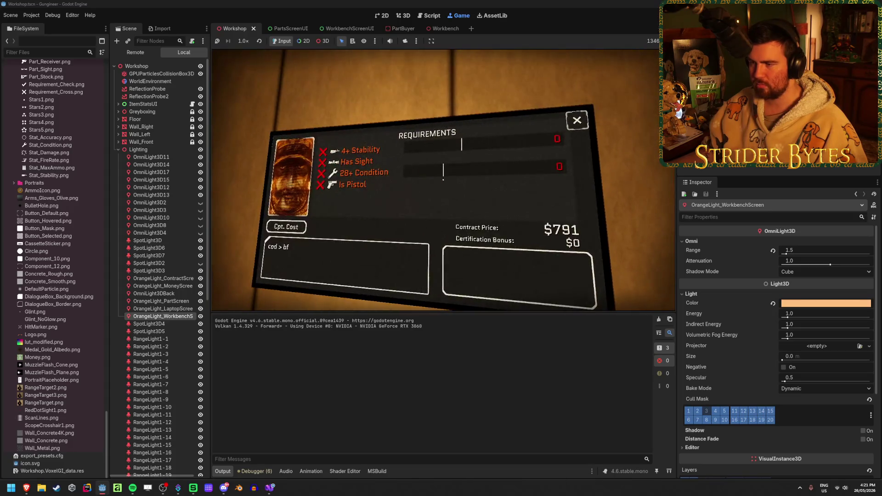
key(s)
key(s)
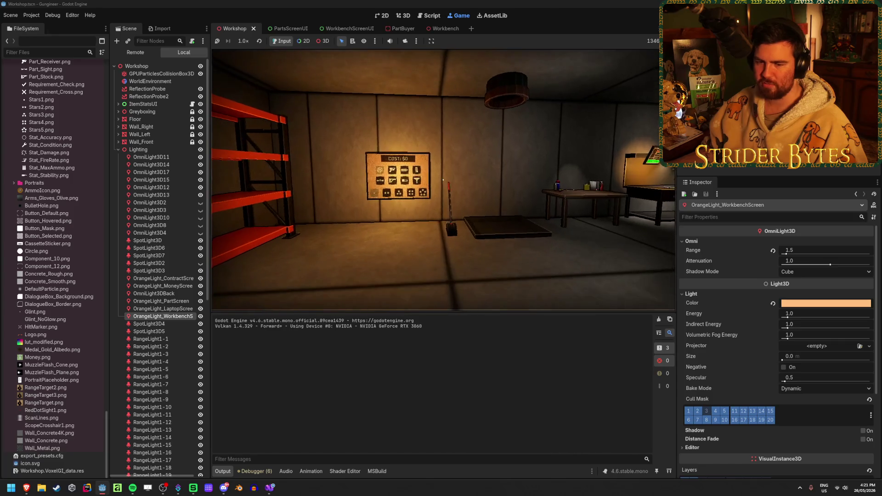
Inspect the glowing money screen and bring up the laptop's Upgrades screen
key(d)
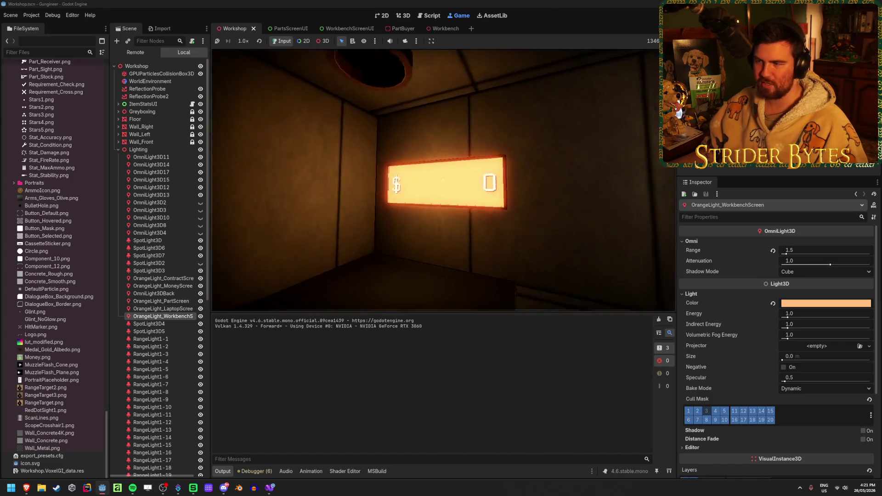
key(s)
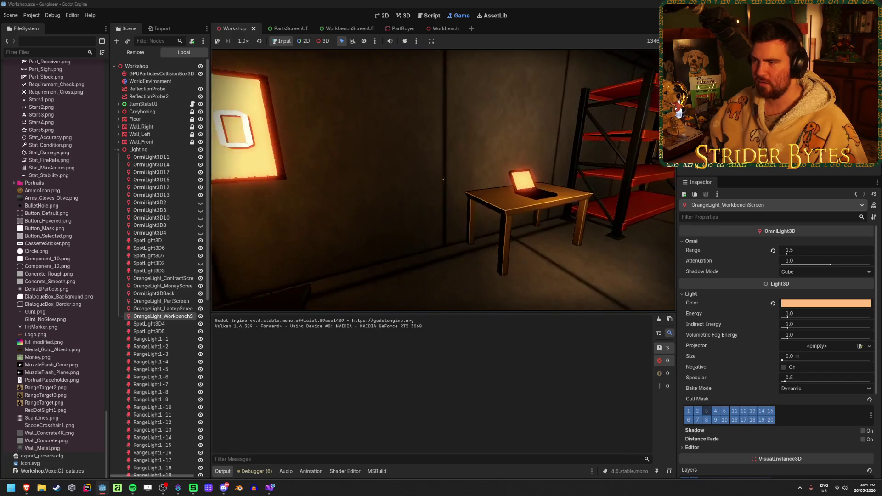
key(s)
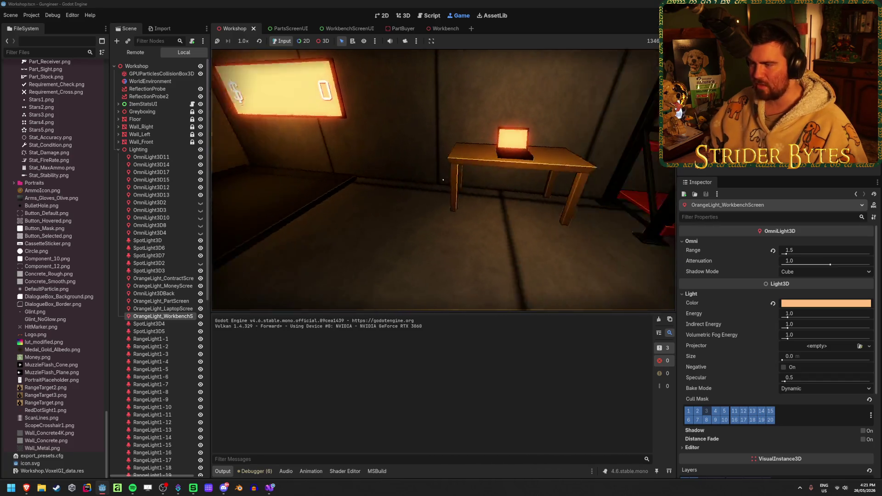
key(w)
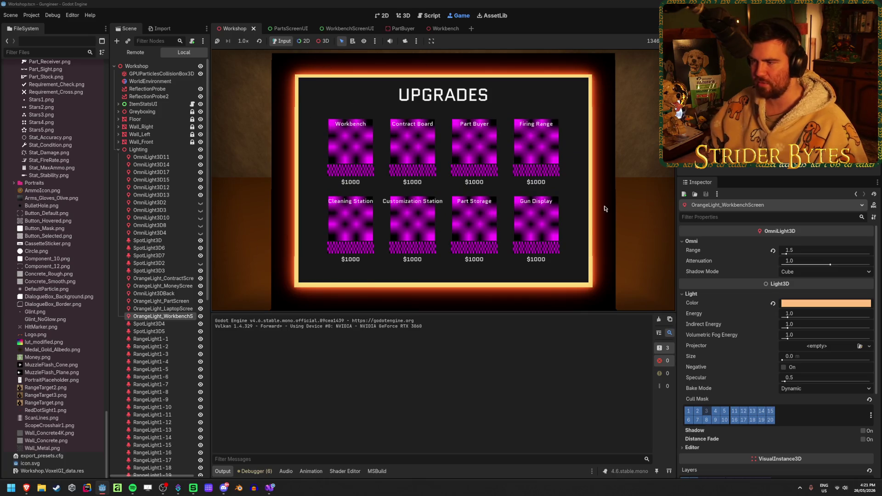
key(s)
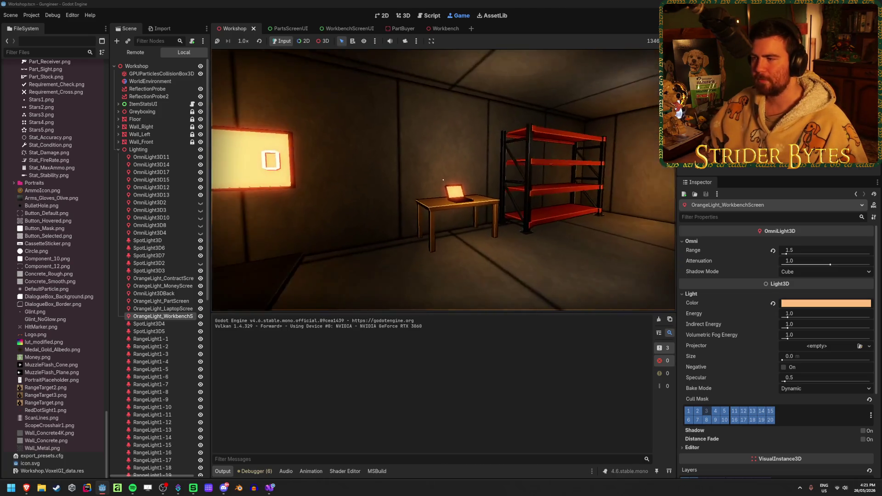
Look over the shelves, cost board and Contracts board, then approach the laptop table
key(d)
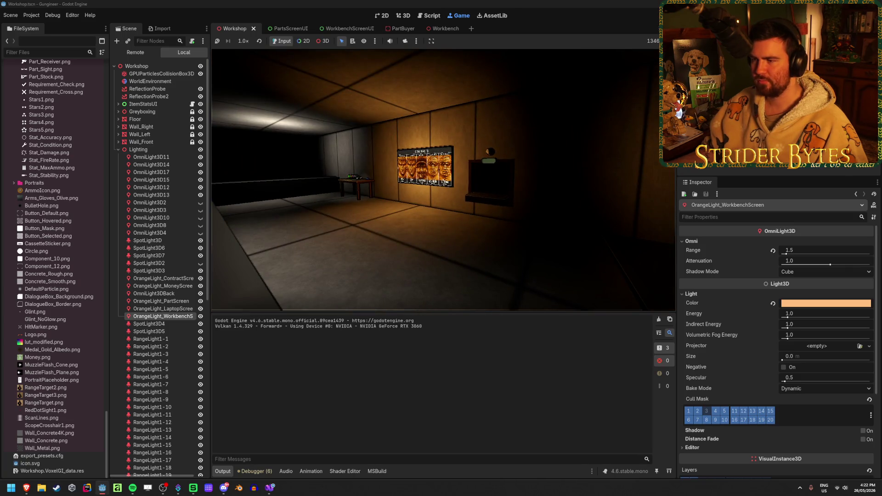
key(w)
key(s)
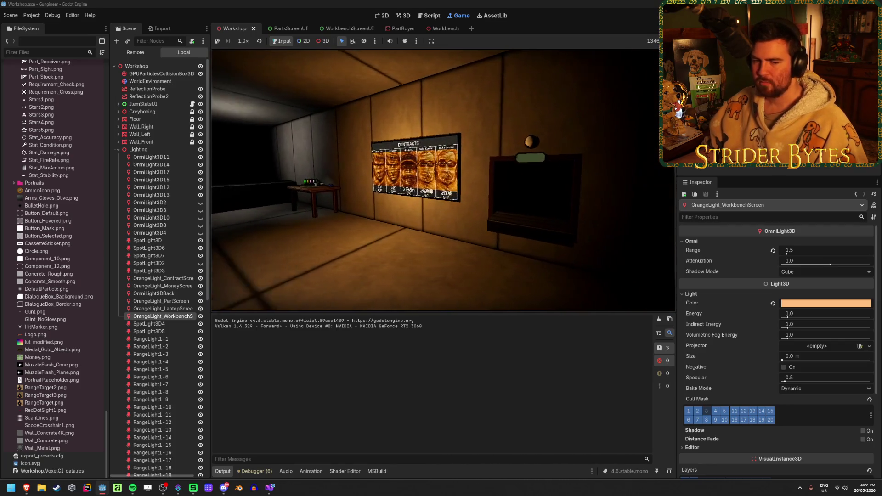
mouse_move(443, 180)
key(w)
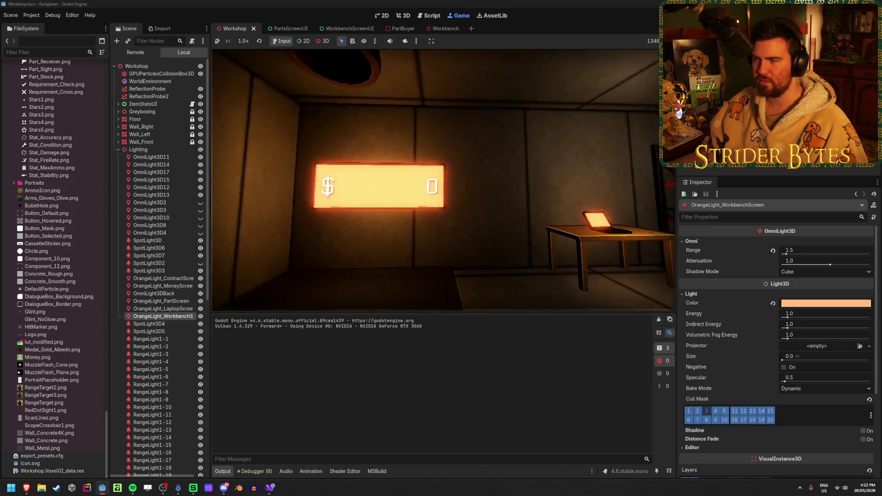
key(s)
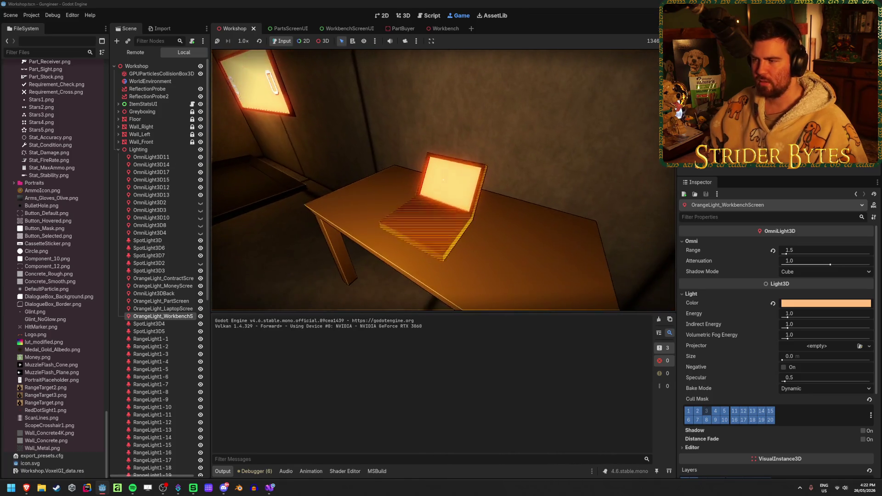
View the money screen and the lit wall screen up close
key(w)
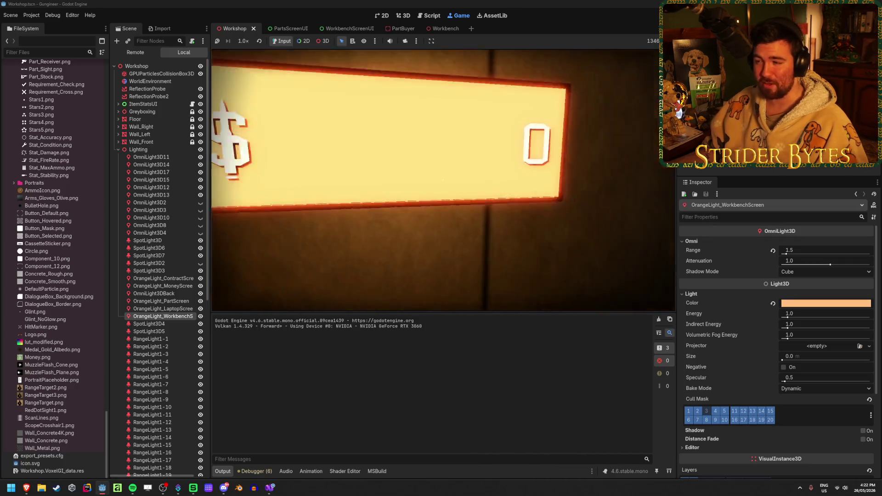
key(Escape)
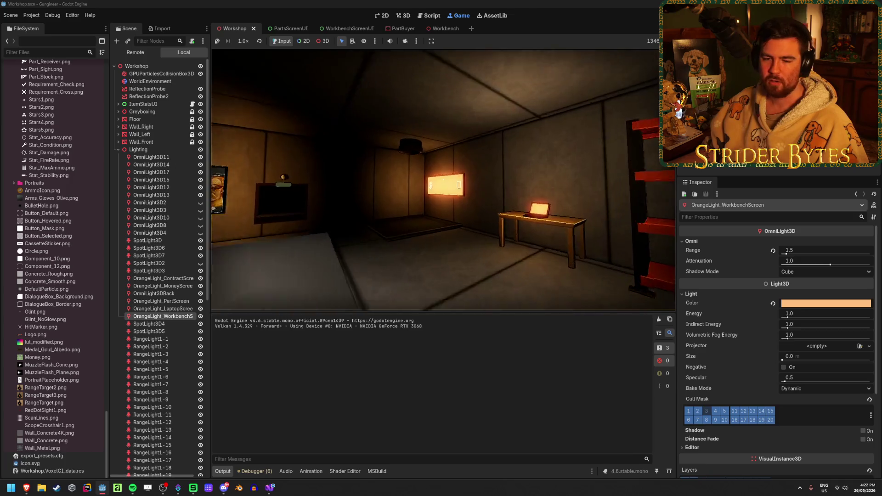
key(e)
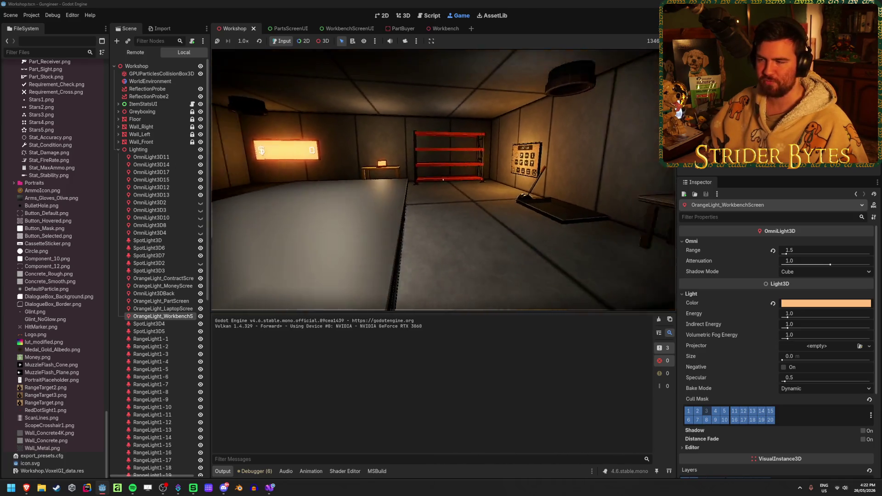
key(w)
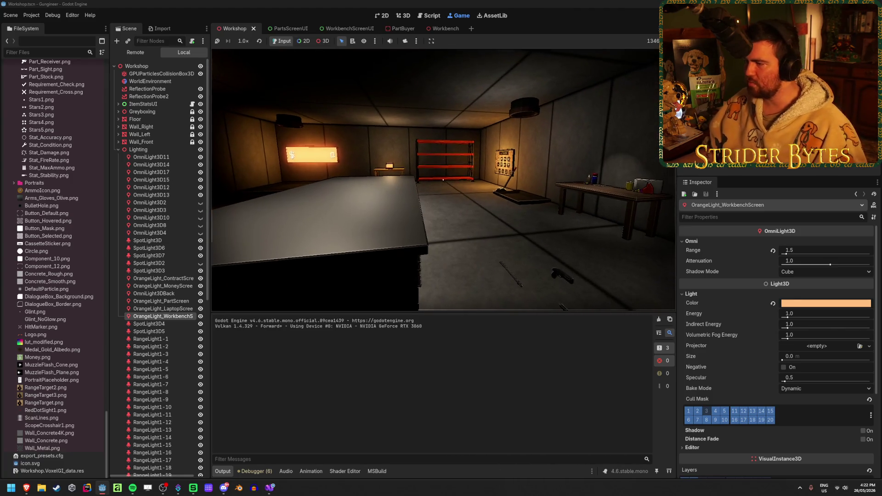
Walk along the Contracts wall to the workbench and stop the game with F8
mouse_move(443, 180)
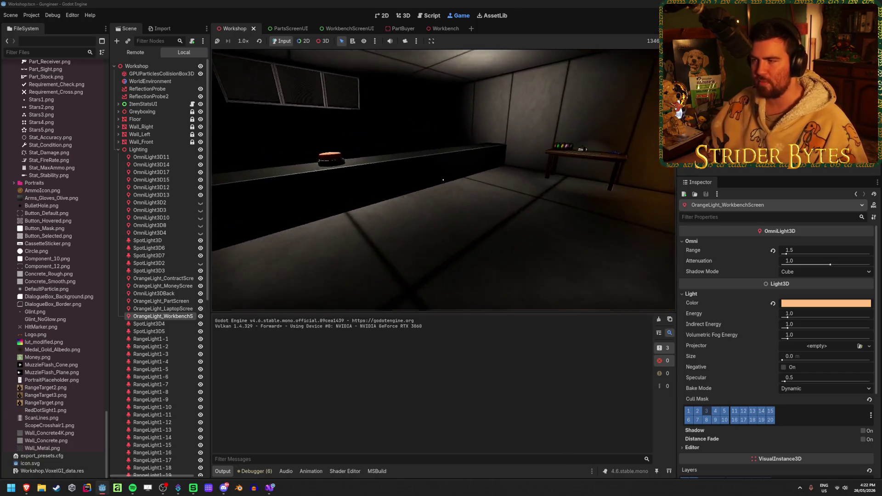
key(w)
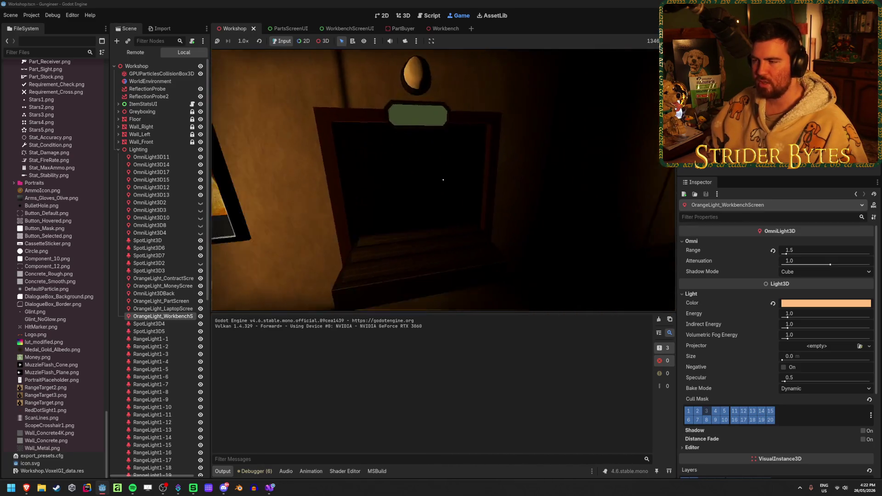
key(w)
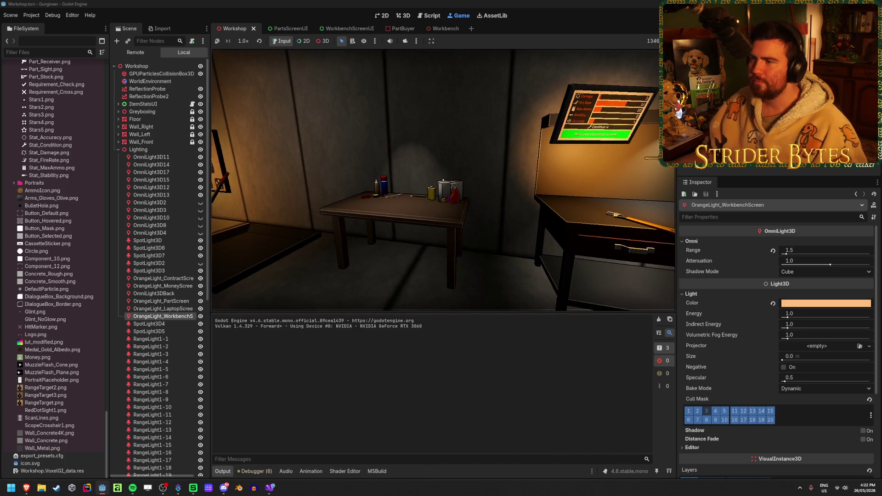
key(F8)
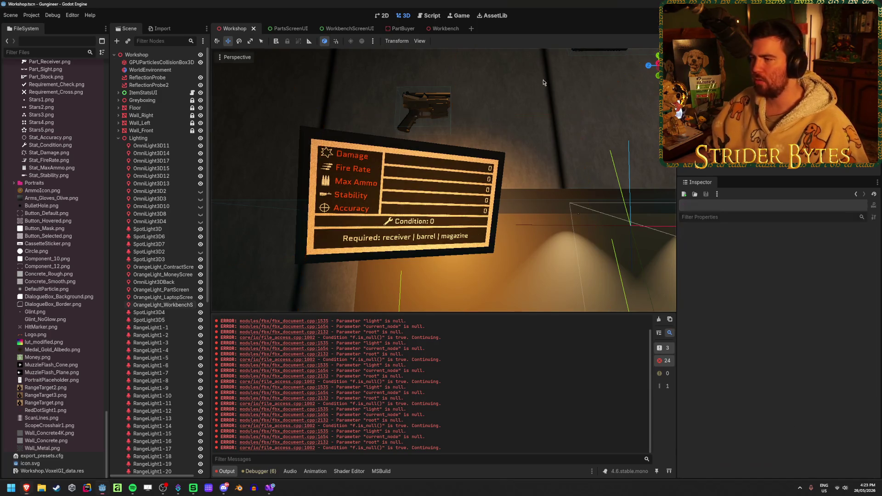
scroll(463, 185, up, 5)
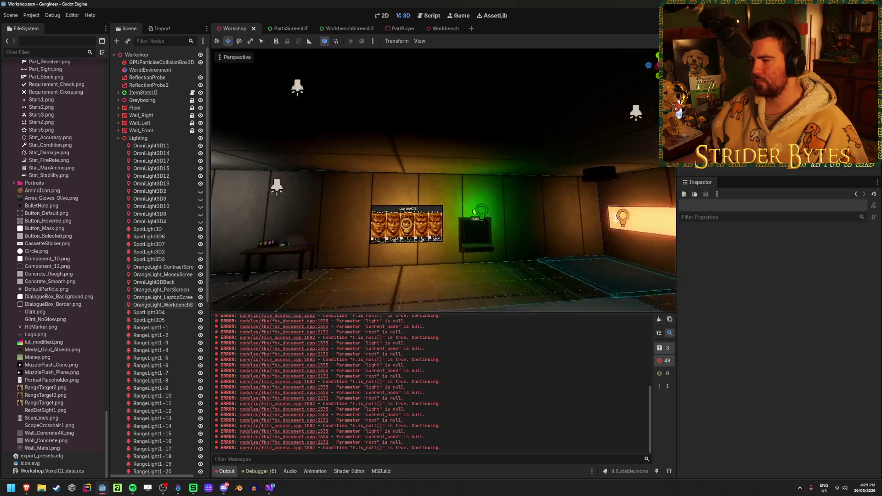
scroll(431, 168, down, 10)
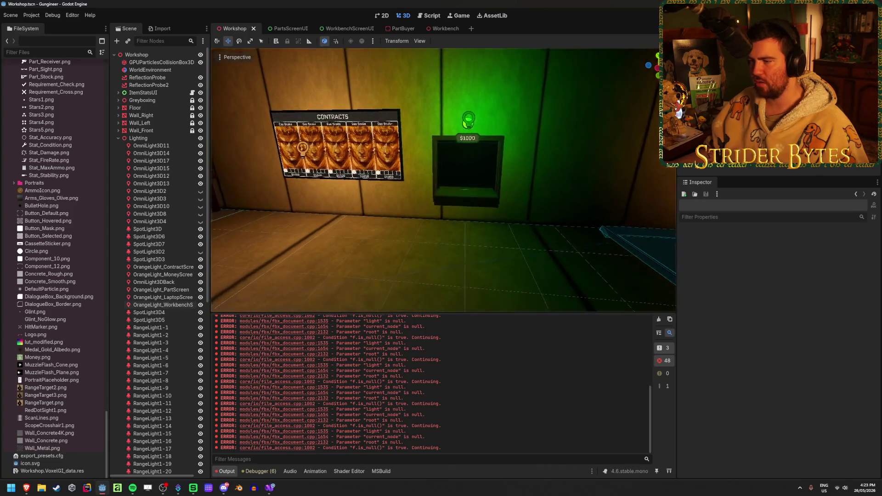
scroll(444, 180, up, 8)
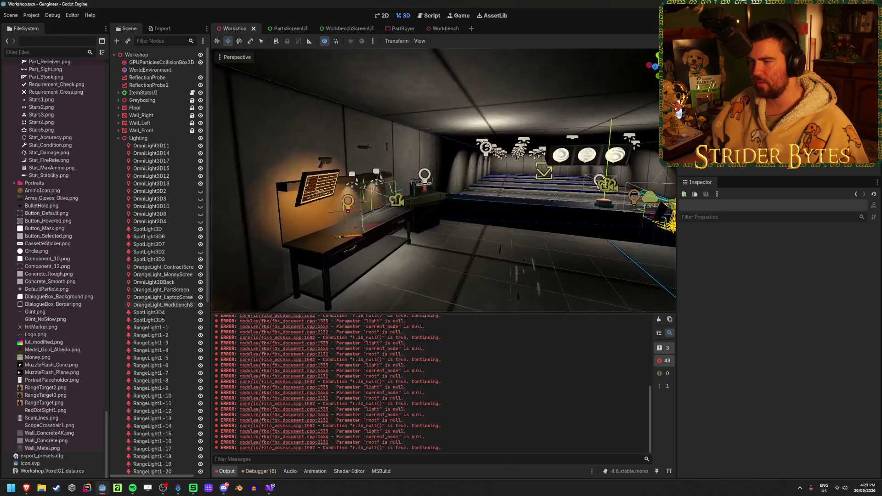
scroll(464, 180, up, 4)
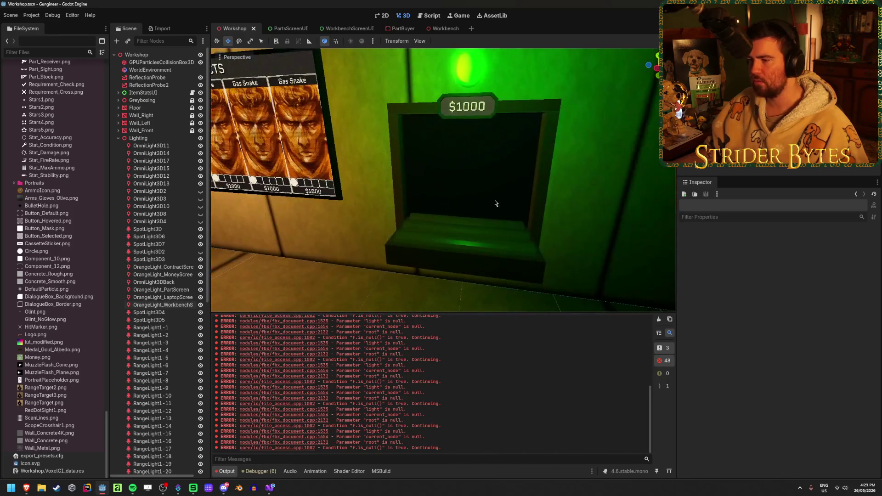
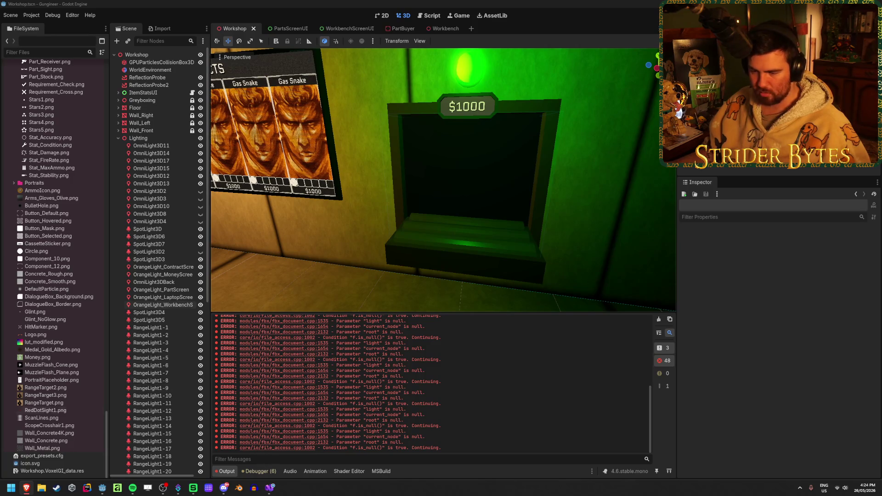
Create a ChuteFade shader in the Shaders folder, paste the hole_depth depth-fade code, and save it
scroll(87, 299, up, 10)
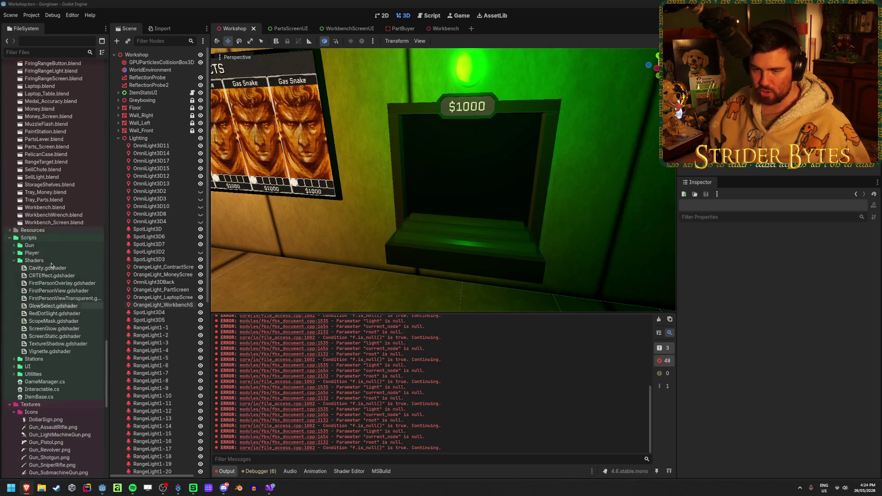
click(54, 262)
drag(0, 0, 0, 0)
right_click(54, 263)
mouse_move(138, 267)
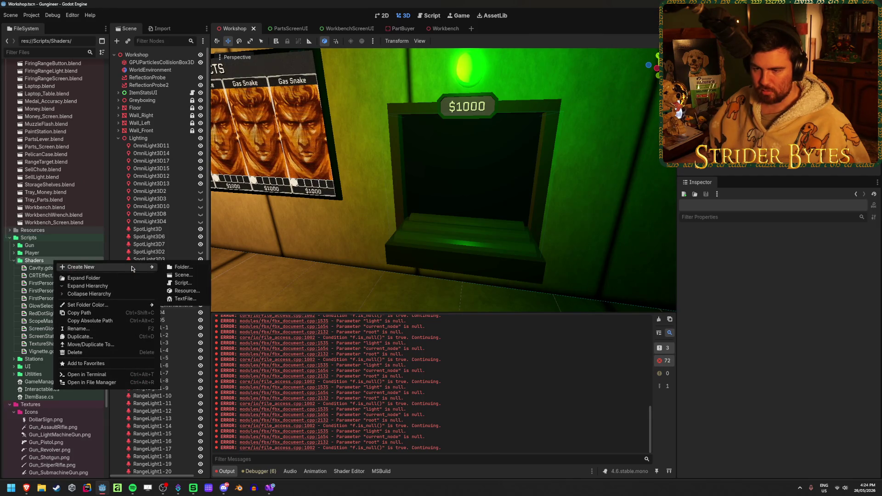
click(186, 291)
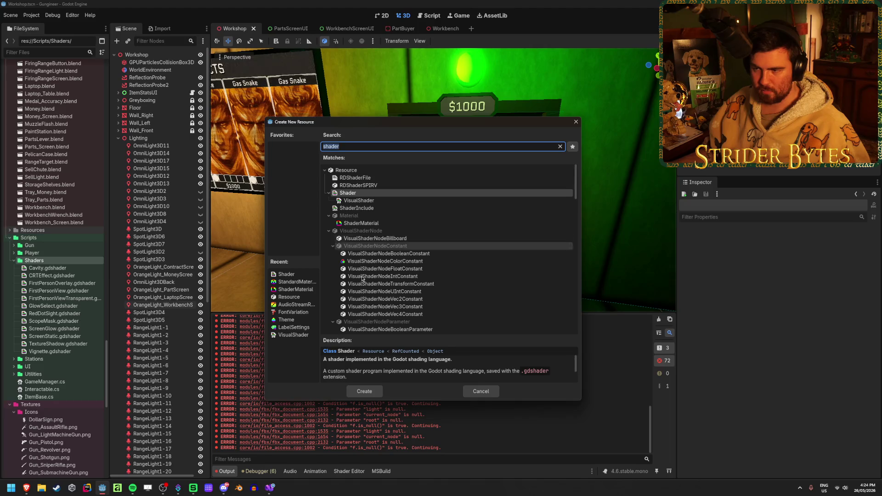
click(364, 392)
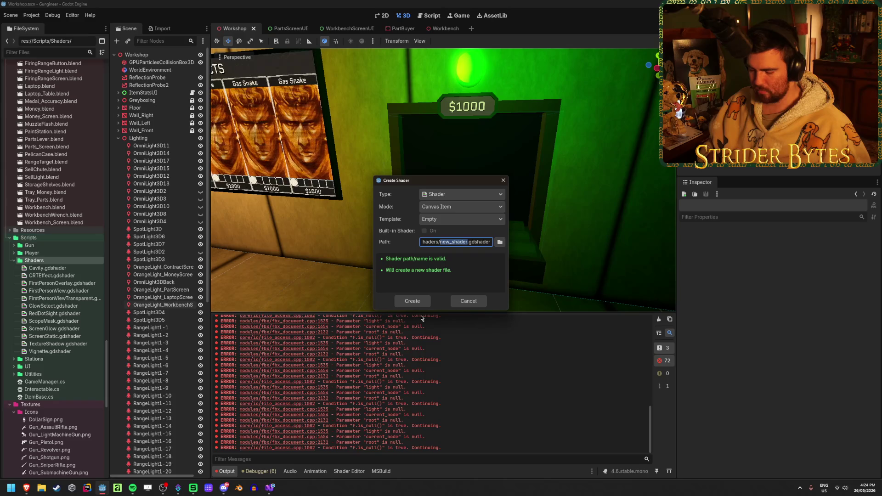
text(ChuteF)
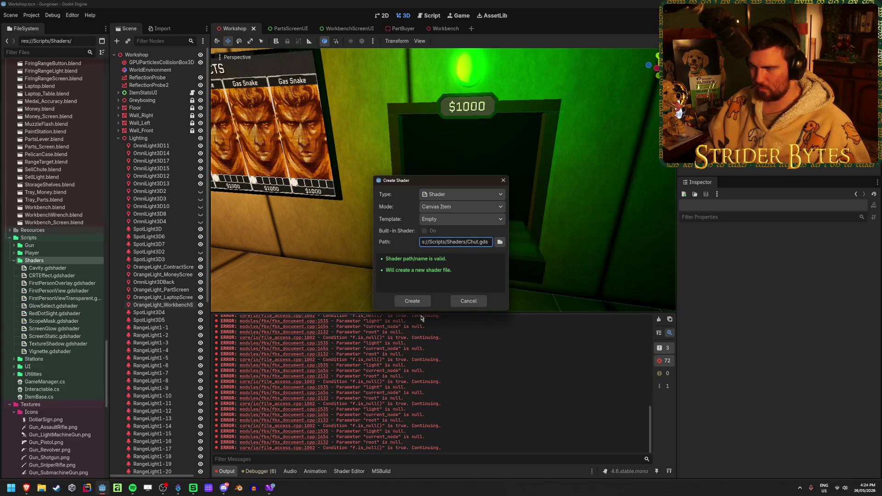
text(ade)
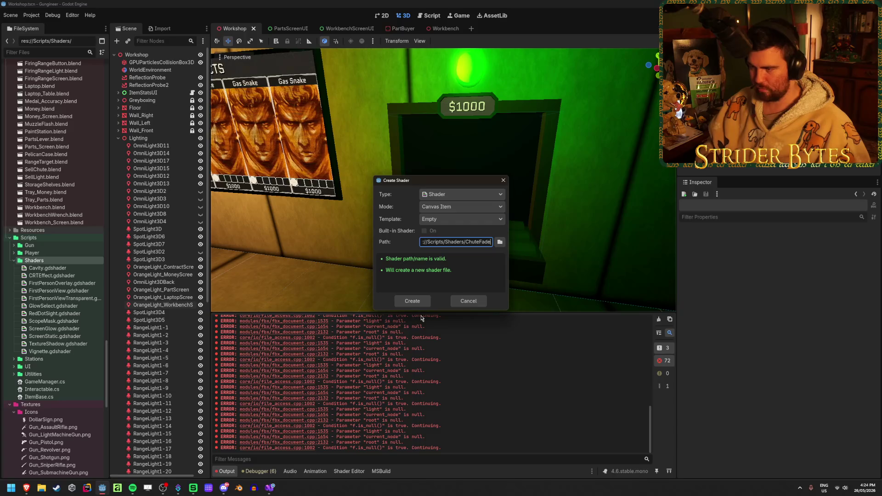
key(Return)
key(ctrl+v)
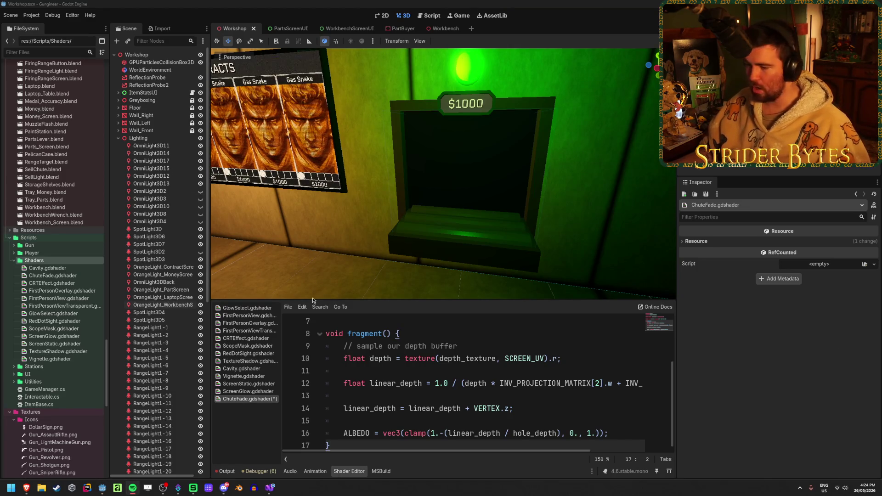
click(490, 366)
key(ctrl+s)
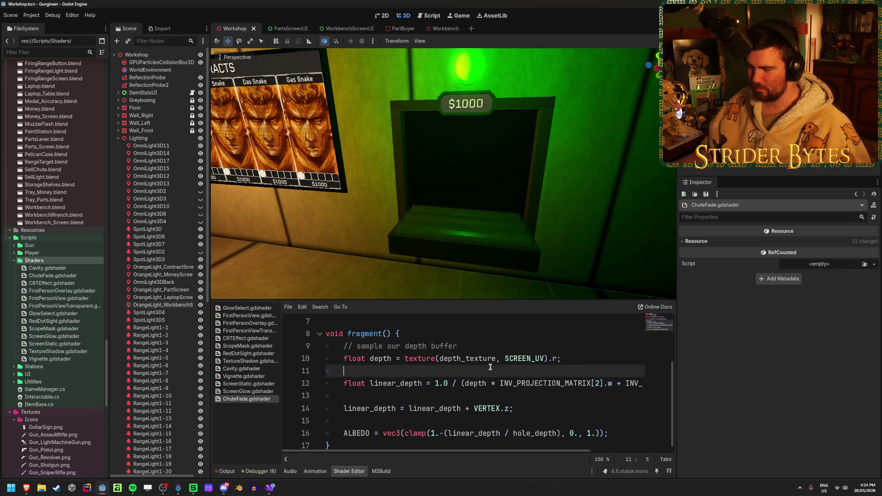
Open the GunSeller.tscn scene from the FileSystem
scroll(489, 376, up, 2)
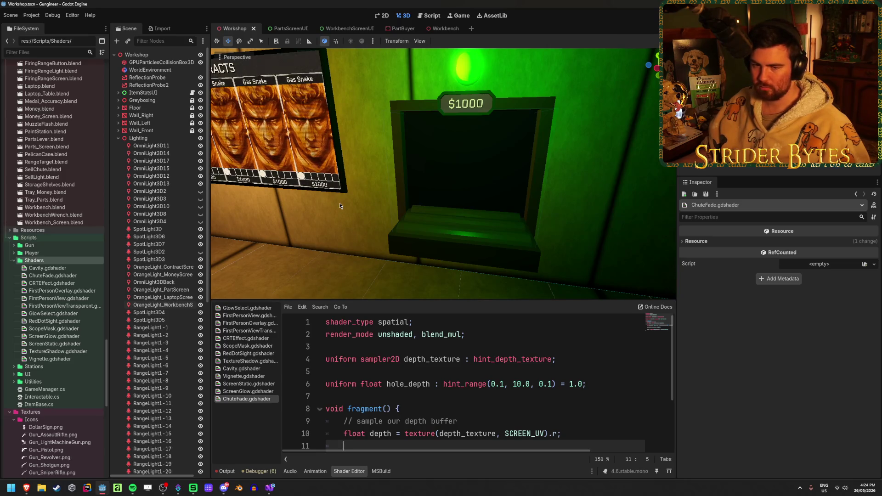
click(476, 172)
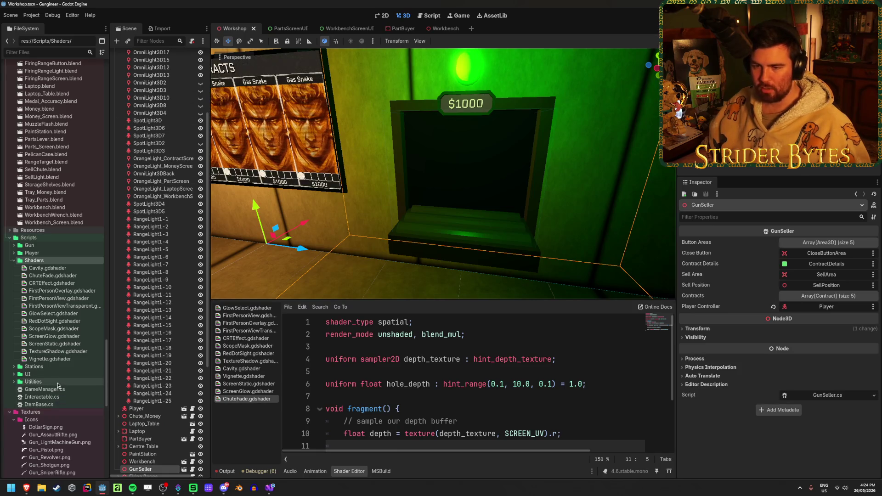
scroll(57, 385, up, 10)
scroll(57, 385, down, 15)
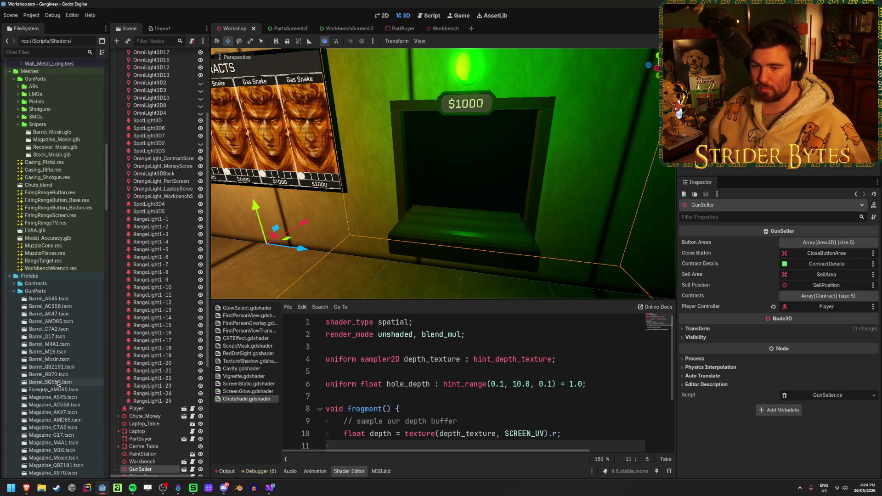
scroll(76, 344, down, 3)
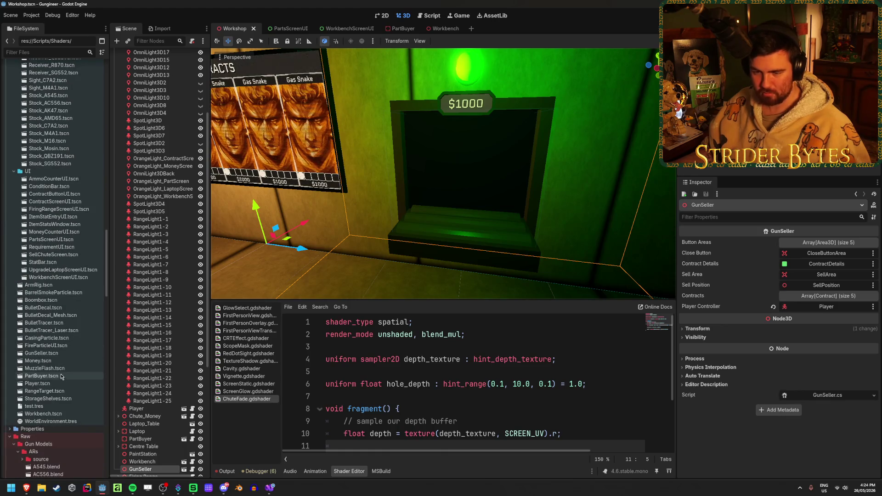
double_click(42, 353)
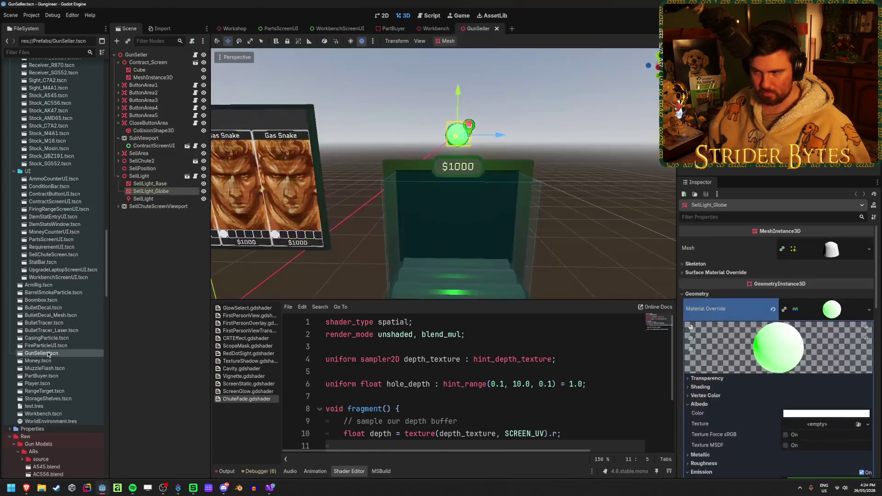
Select the SellChute mesh inside SellChute2 and show its surface material overrides
scroll(443, 183, up, 5)
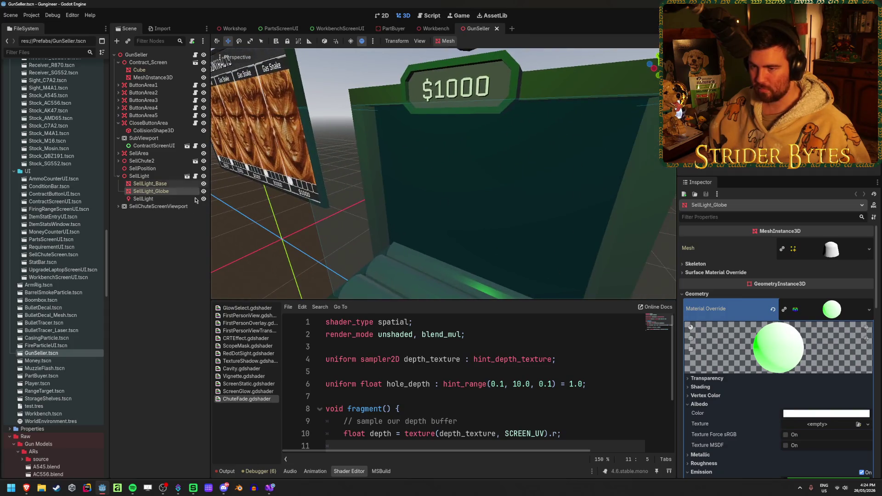
click(142, 160)
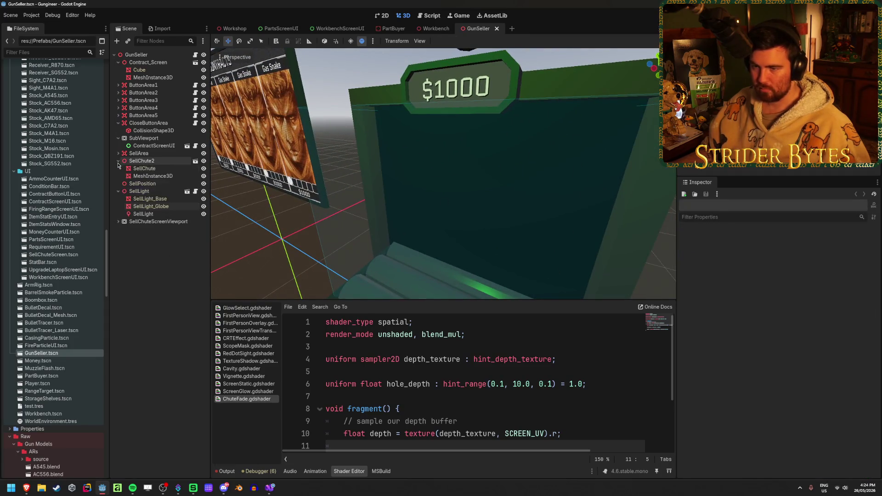
click(150, 176)
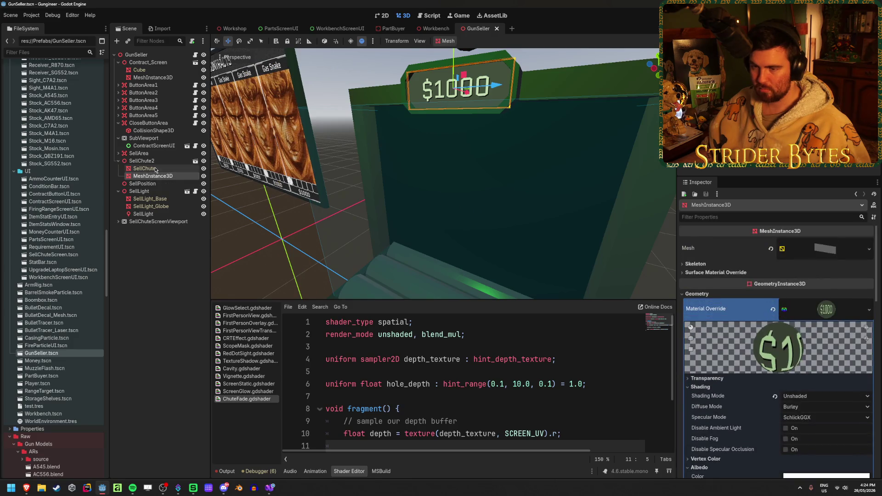
click(155, 169)
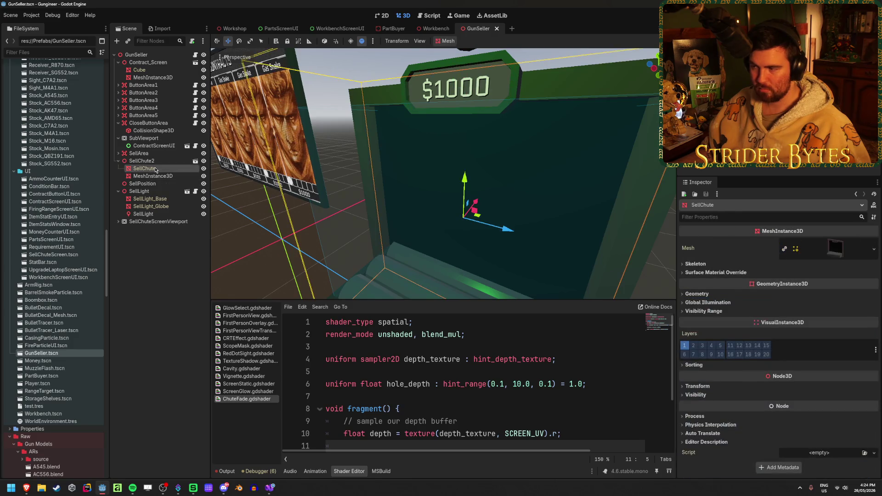
click(731, 273)
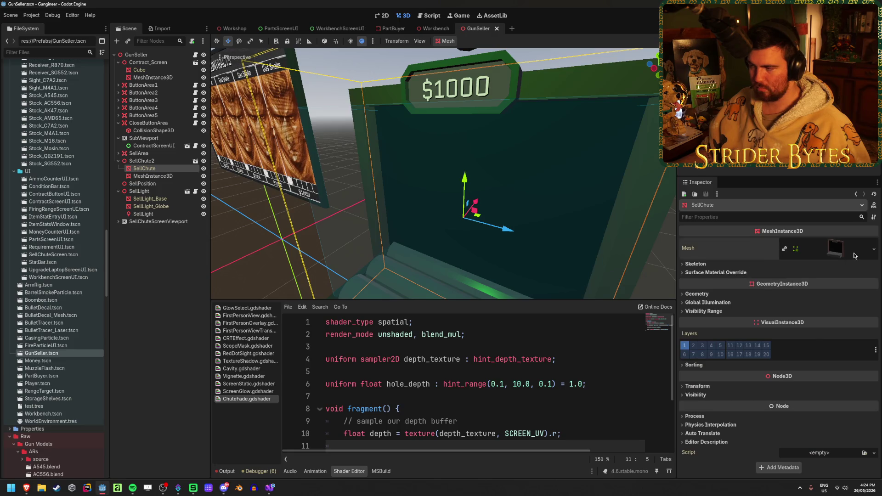
click(832, 248)
Check which material each of the chute mesh's surfaces uses
scroll(720, 358, down, 2)
click(698, 352)
click(698, 351)
click(698, 360)
click(698, 361)
click(699, 369)
click(698, 369)
click(698, 378)
click(698, 378)
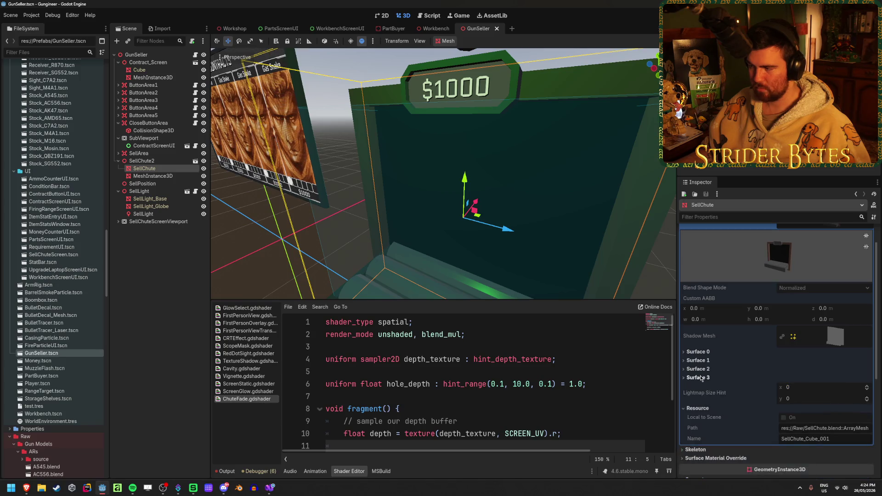
scroll(720, 367, up, 2)
click(839, 246)
click(716, 273)
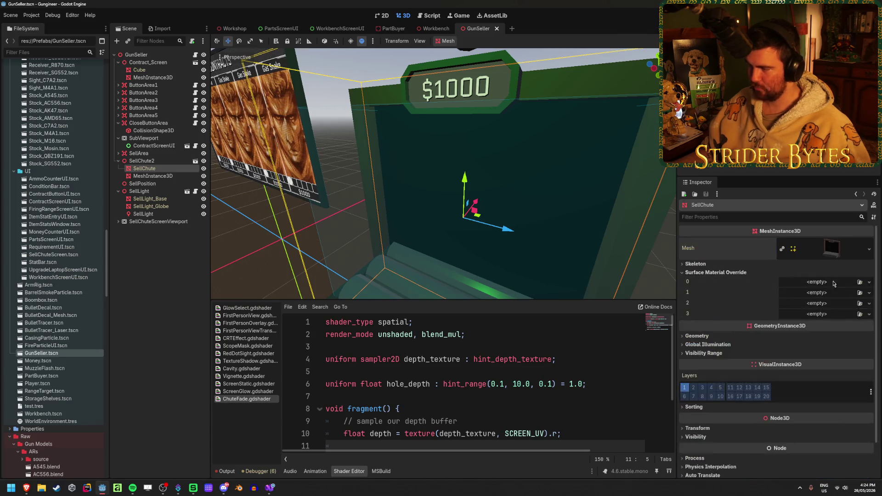
Add a test material to override slot 1, then remove it
click(869, 292)
click(842, 329)
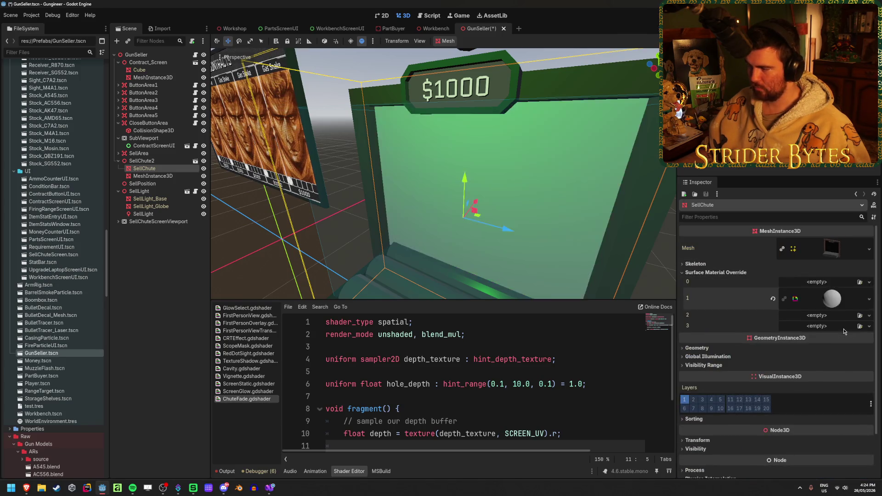
click(837, 296)
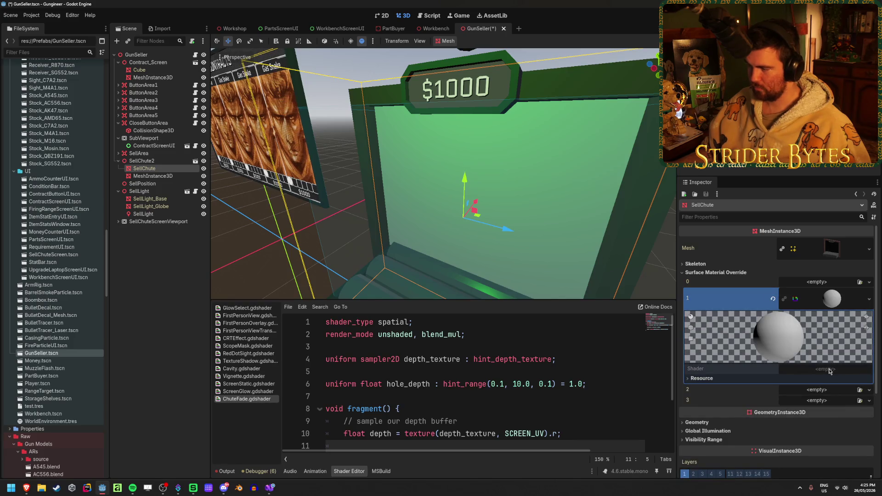
click(833, 299)
right_click(832, 300)
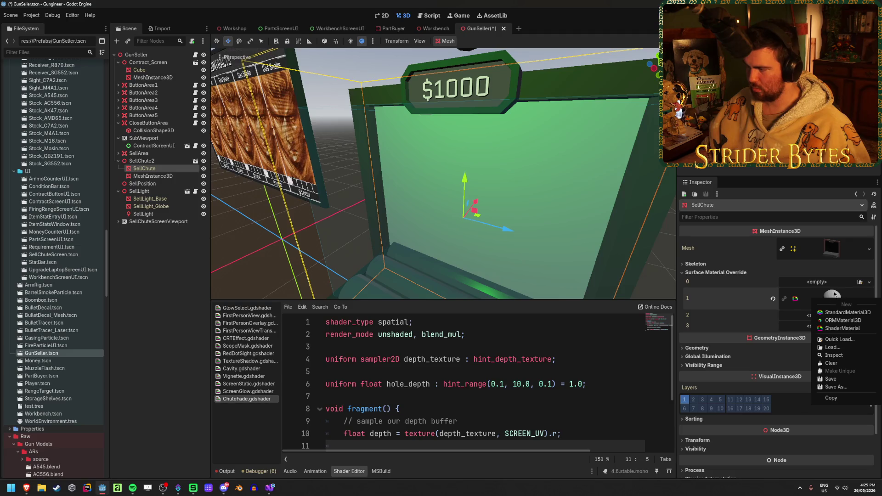
click(830, 299)
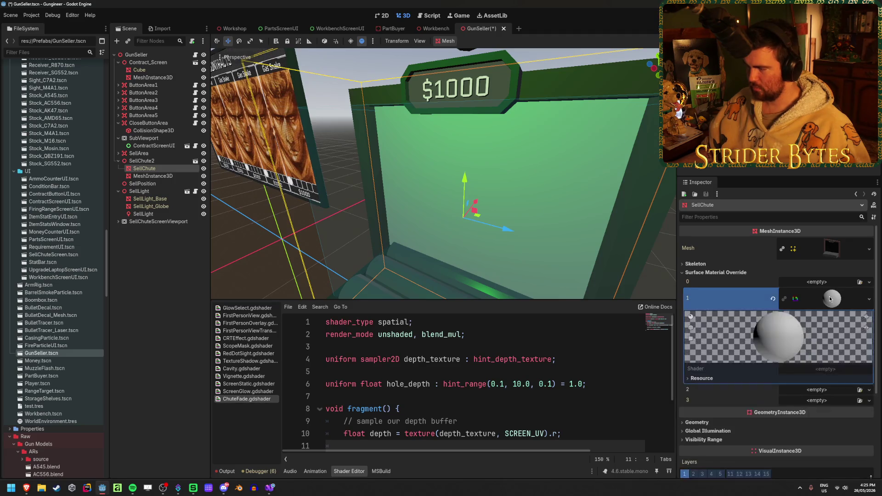
click(773, 298)
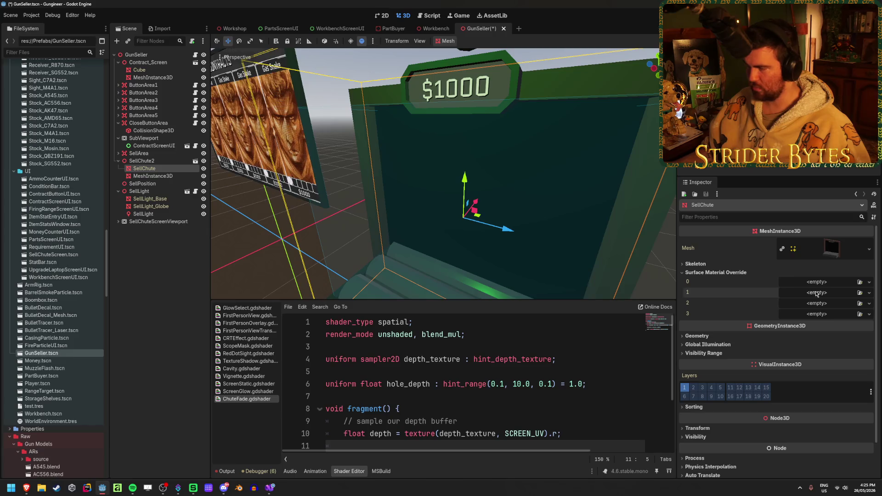
Reselect the SellChute mesh and frame the whole chute in the view
click(180, 249)
click(152, 168)
click(195, 161)
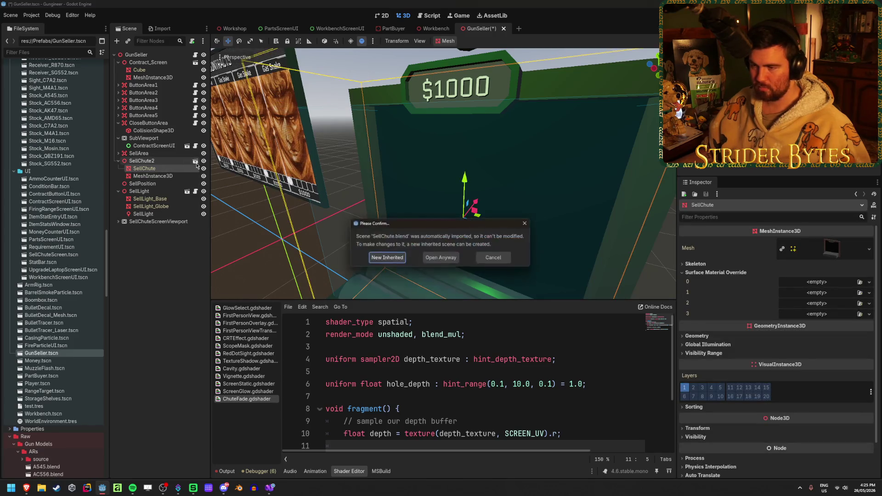
click(496, 258)
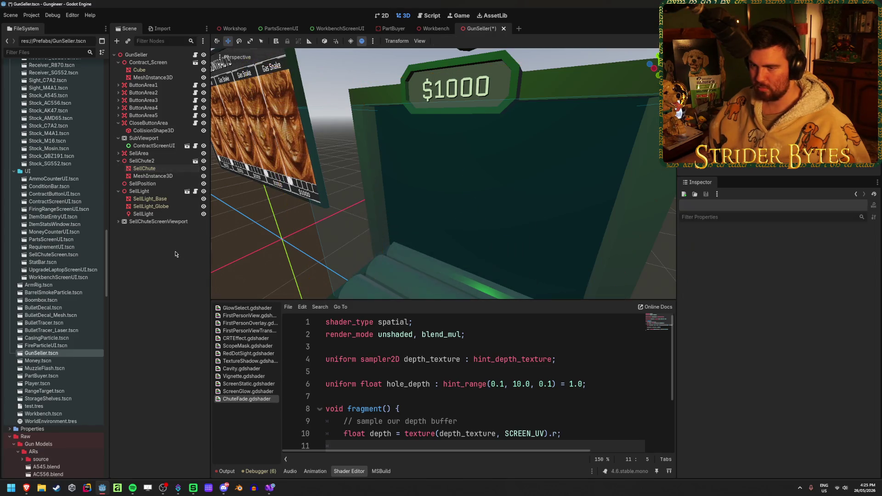
double_click(159, 169)
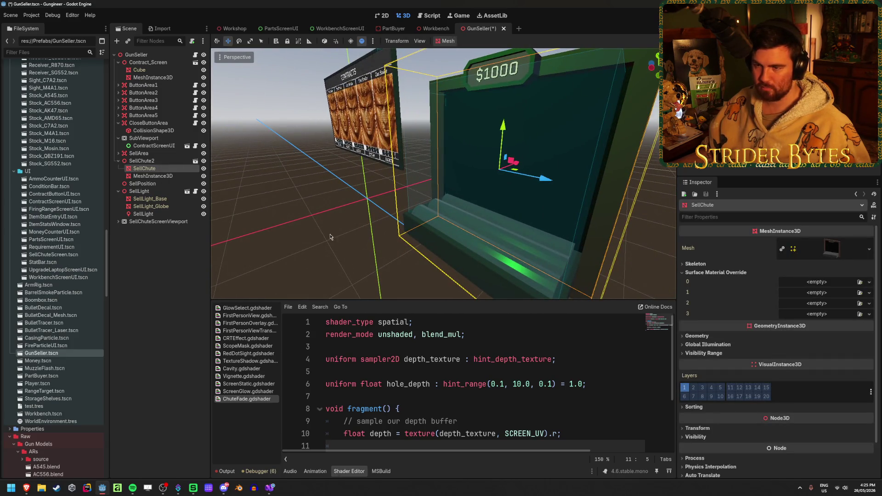
Browse existing materials for slot 1 without loading any
click(869, 292)
click(839, 340)
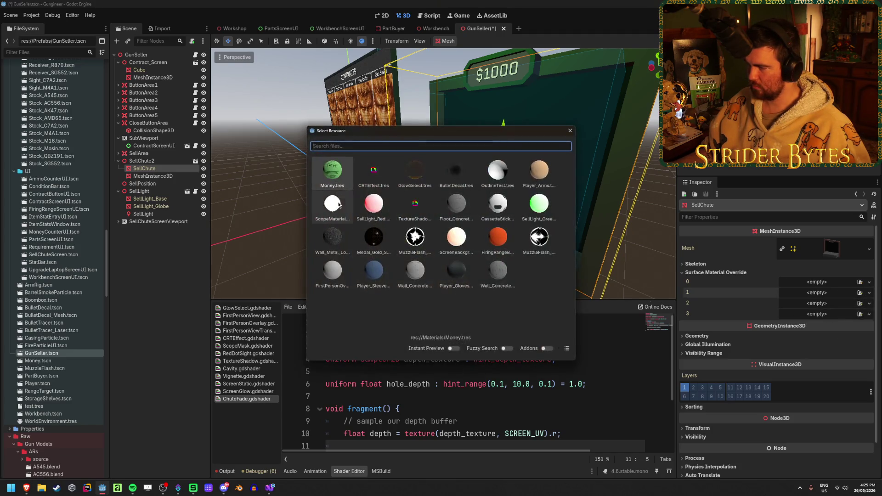
click(567, 215)
key(Escape)
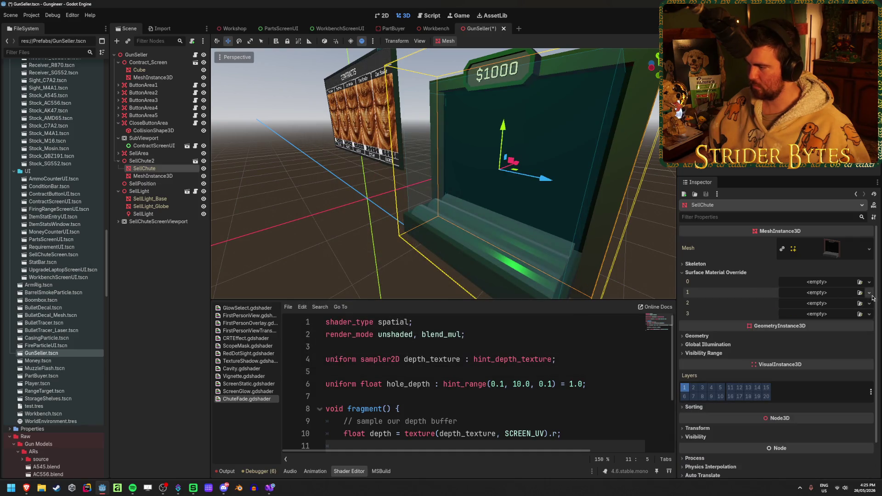
Give surface 1 a new material, clear it to leave the slot empty, and save
click(869, 292)
click(836, 325)
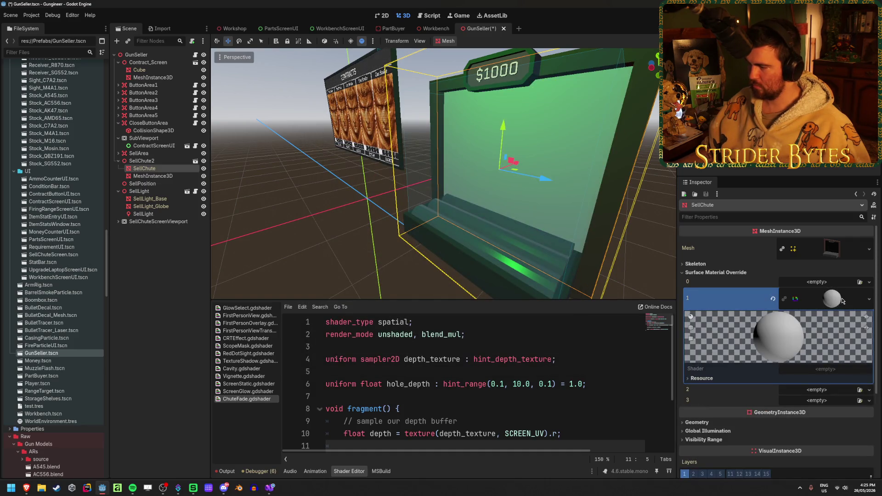
click(701, 379)
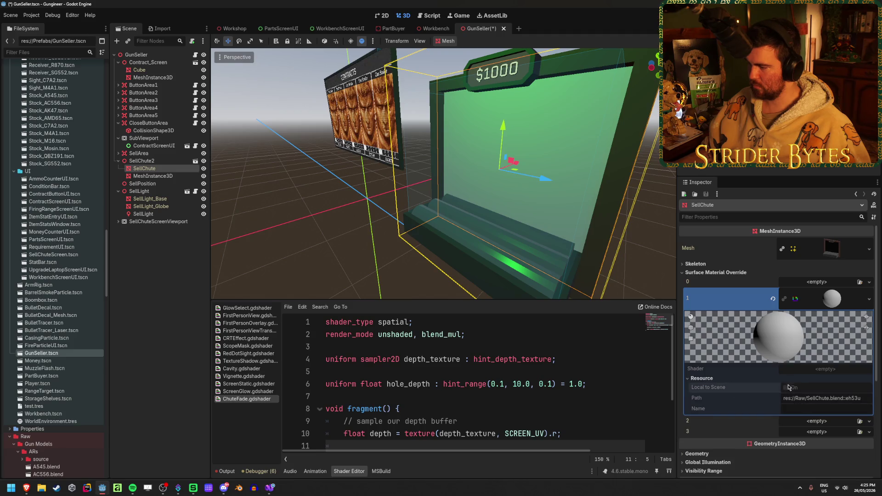
right_click(833, 302)
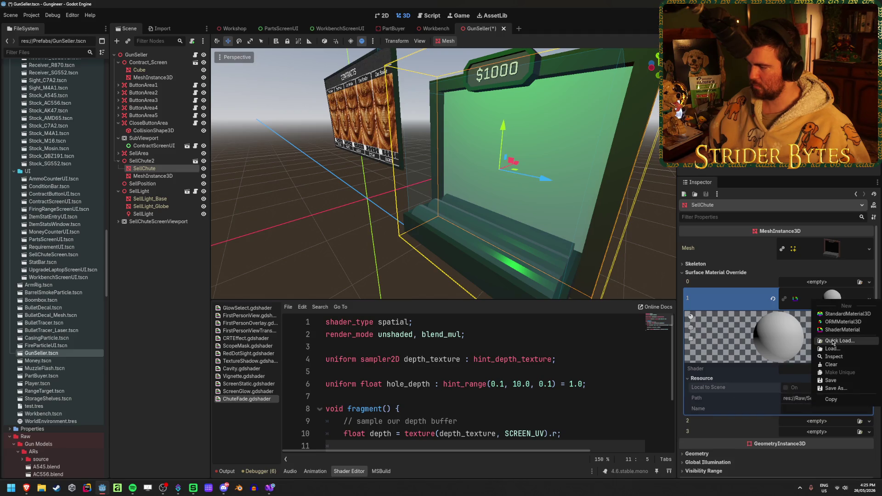
click(773, 299)
click(773, 299)
key(ctrl+s)
scroll(66, 326, down, 20)
scroll(66, 326, up, 5)
Start a StandardMaterial3D resource in Materials, then cancel saving it
right_click(45, 199)
mouse_move(115, 206)
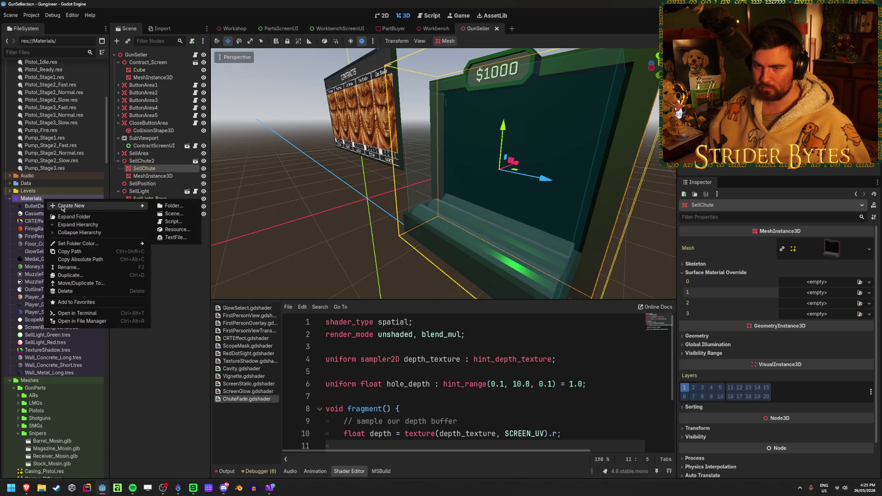
click(174, 231)
text(material)
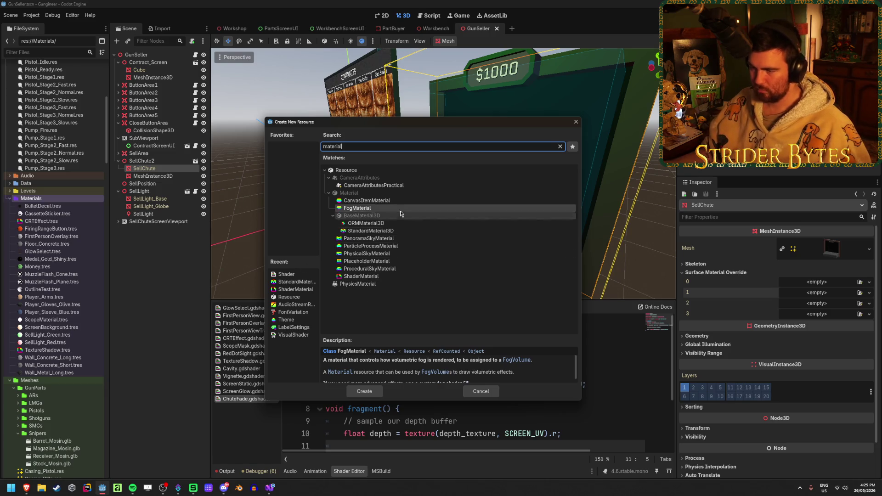
click(370, 231)
click(364, 392)
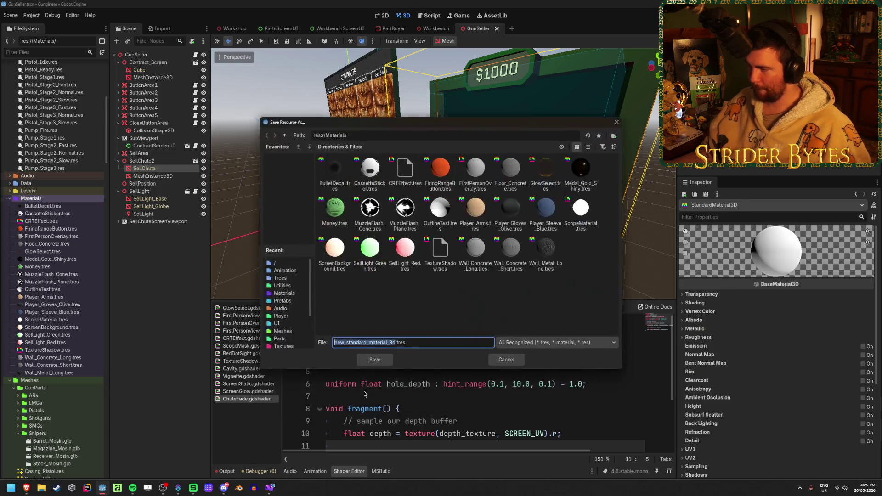
key(Return)
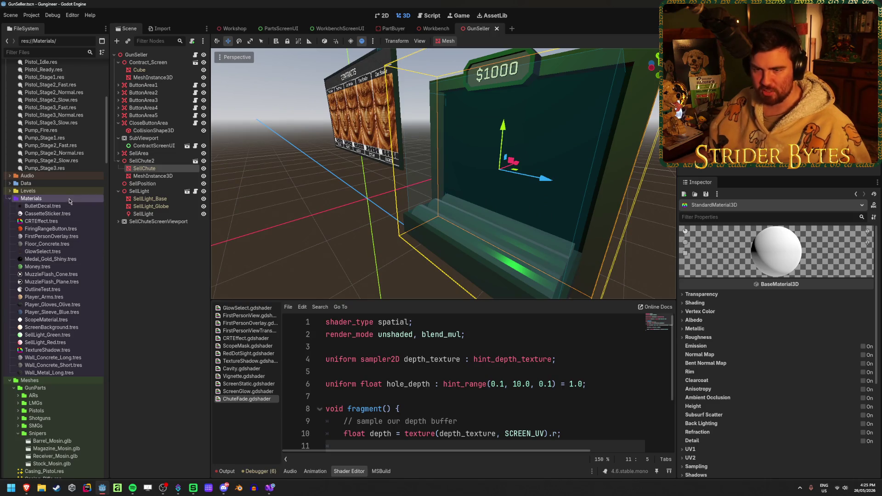
Create a ShaderMaterial in the Materials folder saved as ChuteFade.tres
right_click(69, 199)
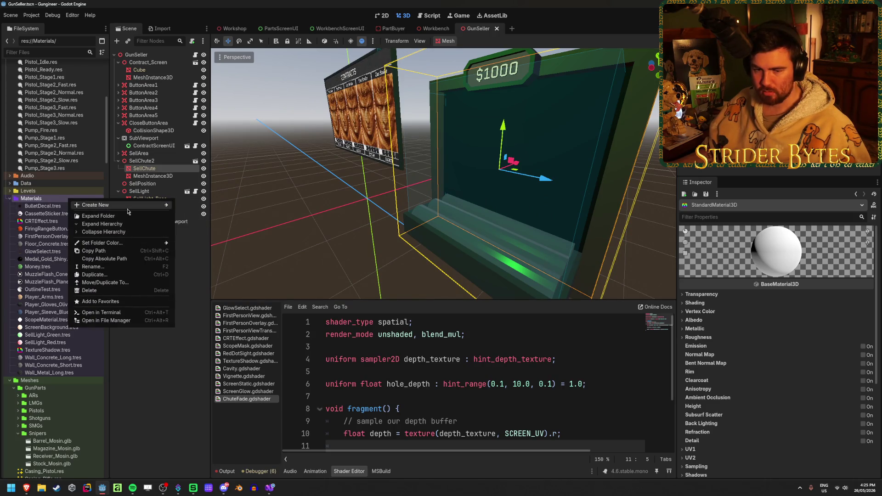
mouse_move(128, 211)
click(202, 229)
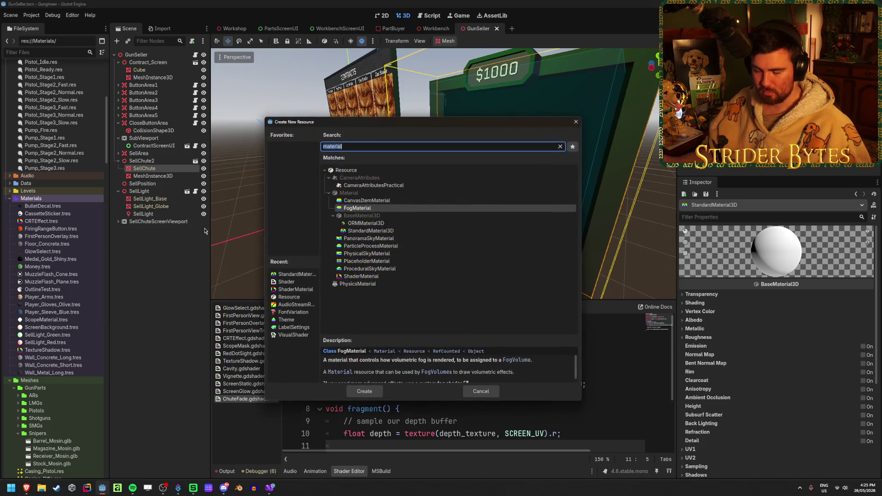
text(shaderma)
double_click(361, 223)
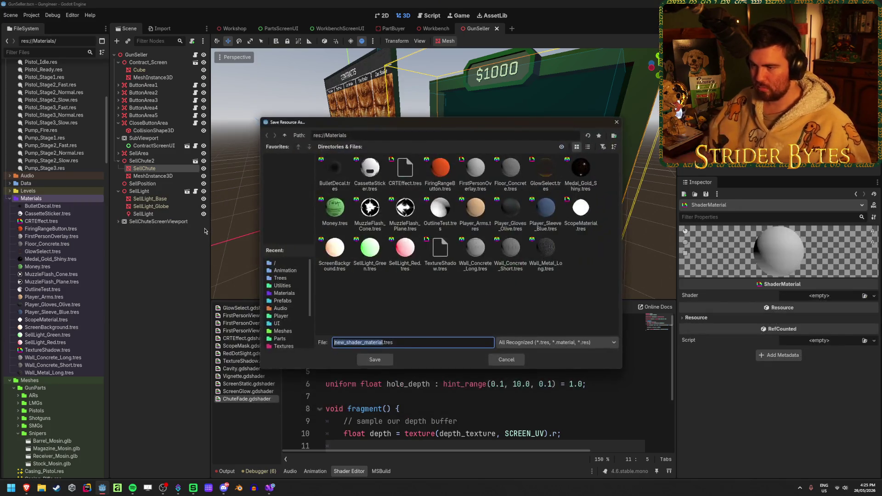
text(Chut)
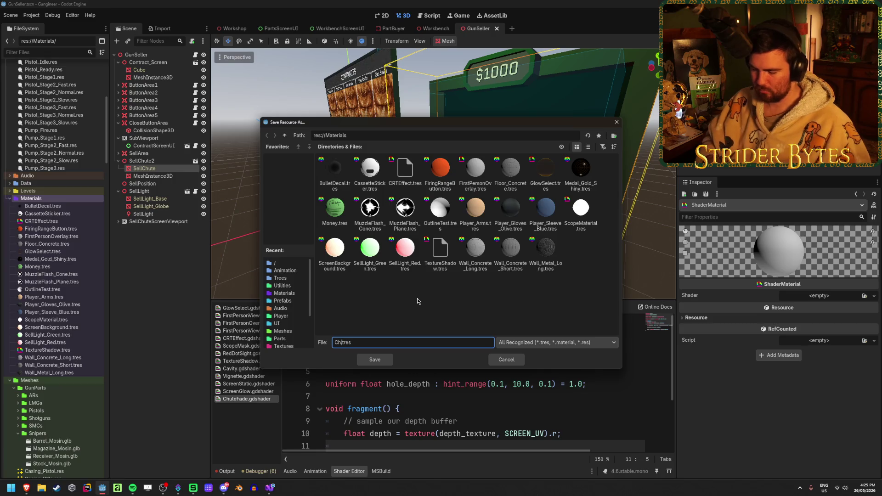
text(eFad)
key(Return)
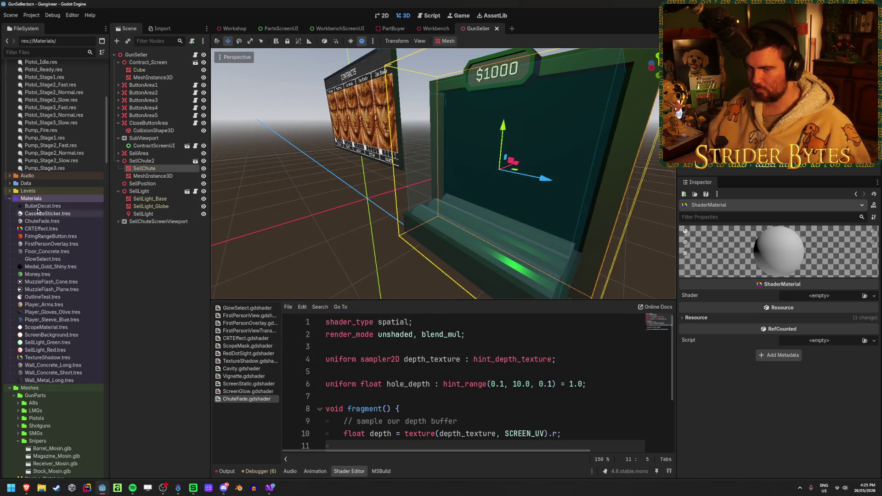
click(870, 298)
Assign ChuteFade.gdshader to the material, reveal its Hole Depth parameter, and save
scroll(415, 276, down, 3)
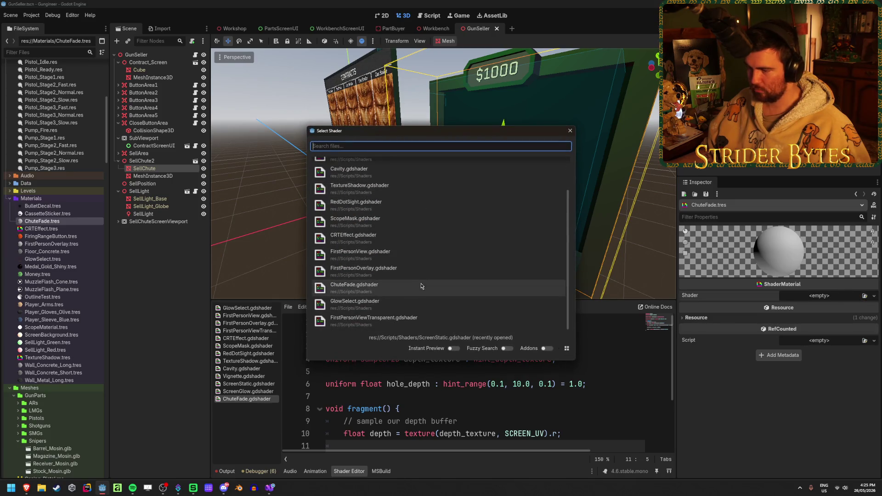
click(417, 288)
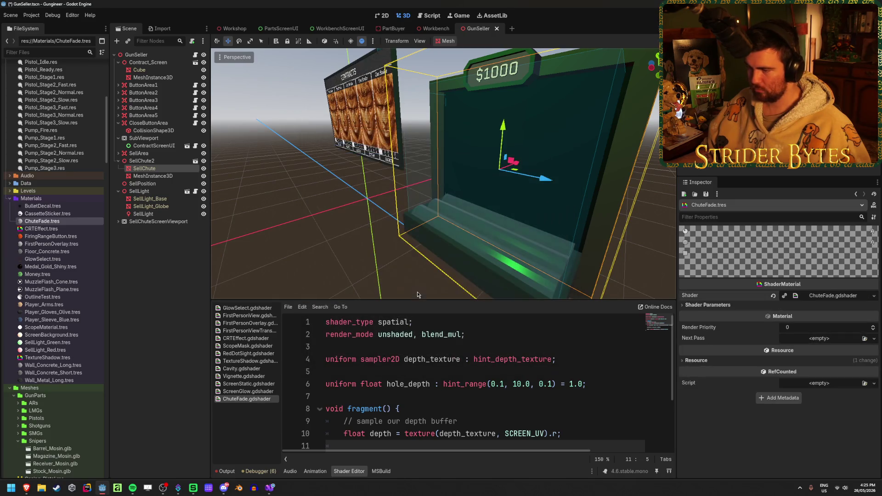
click(707, 306)
click(122, 246)
key(ctrl+s)
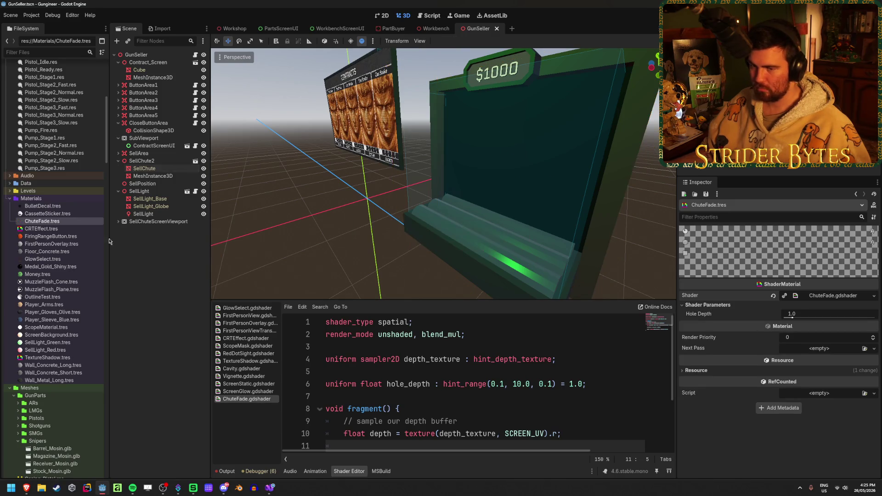
Drag ChuteFade.tres into SellChute's surface material slot 1 and run the scene to test
drag(60, 223, 484, 166)
drag(566, 172, 732, 460)
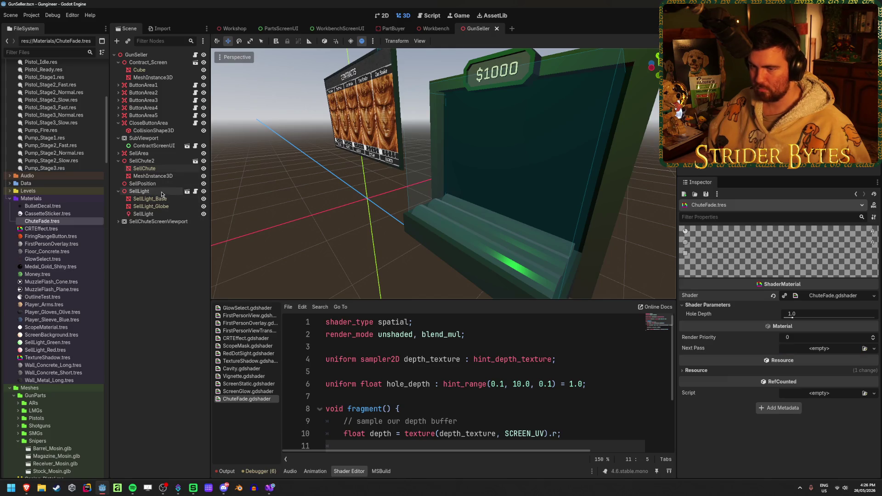
click(183, 169)
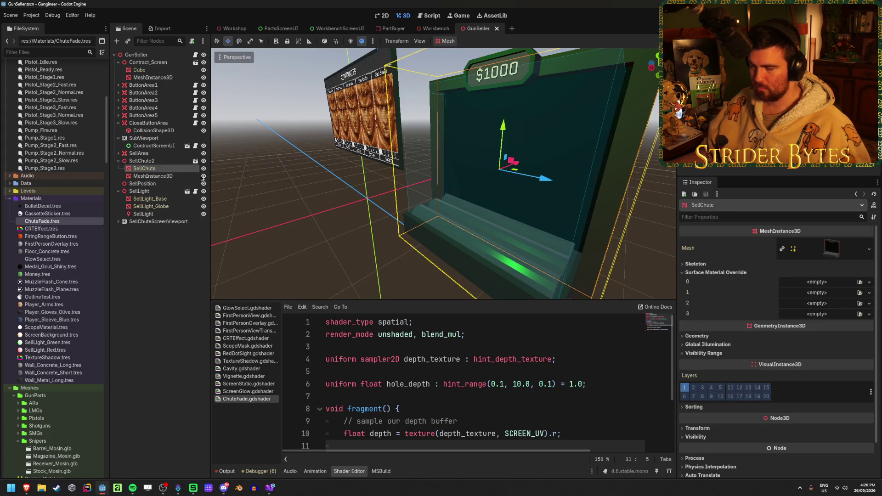
click(861, 293)
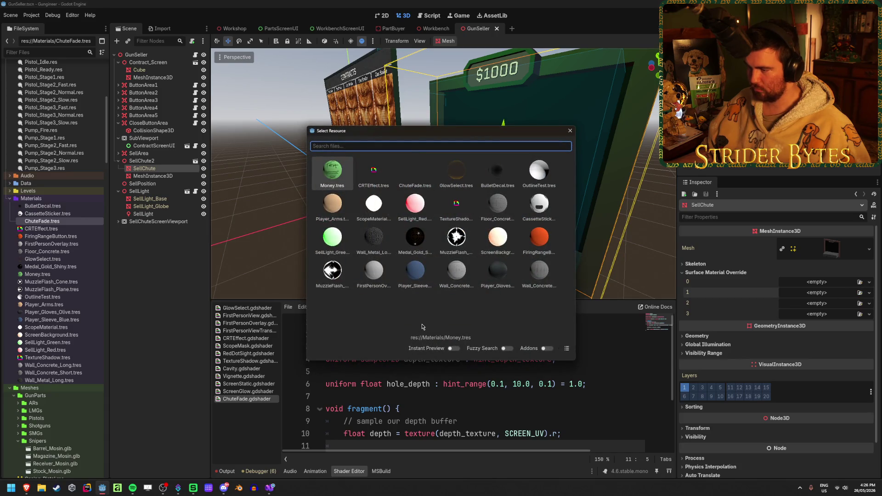
text(sell)
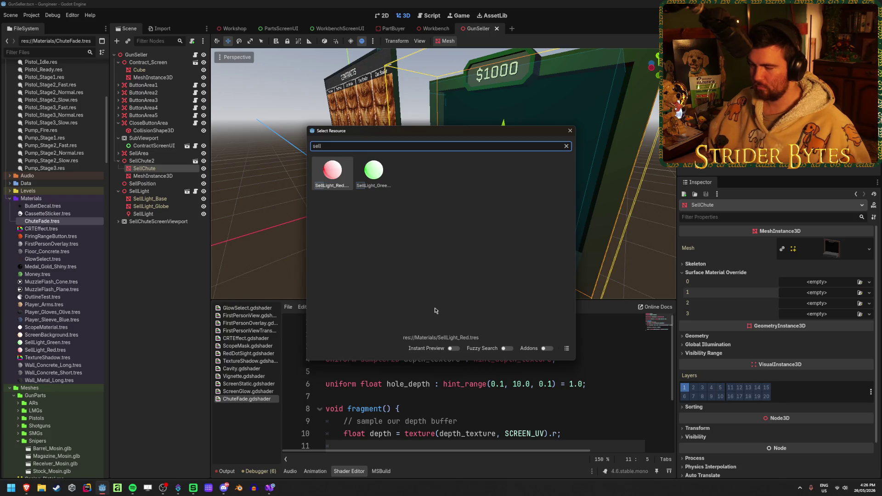
click(569, 132)
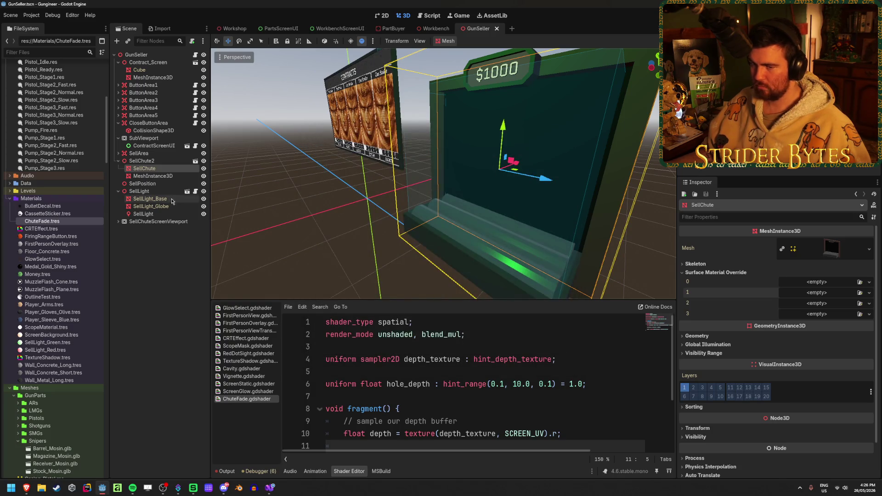
mouse_move(40, 224)
mouse_down()
mouse_move(832, 317)
mouse_move(814, 297)
mouse_up()
key(F6)
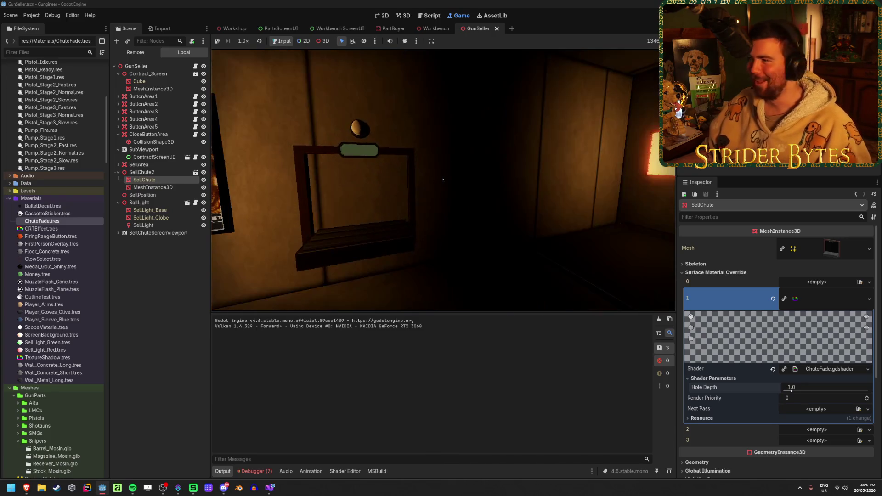
Stop the running game test with F8
key(F8)
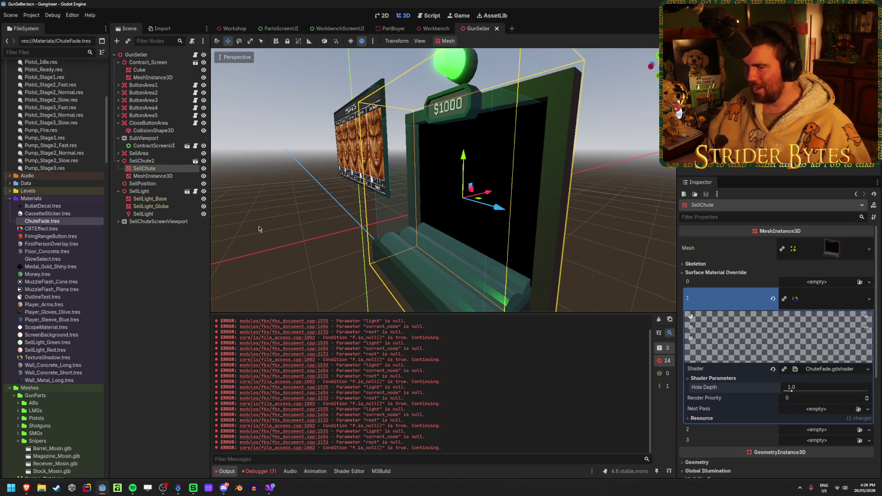
Switch to the Workshop scene, orbit toward the chute, and hide the right wall
click(233, 29)
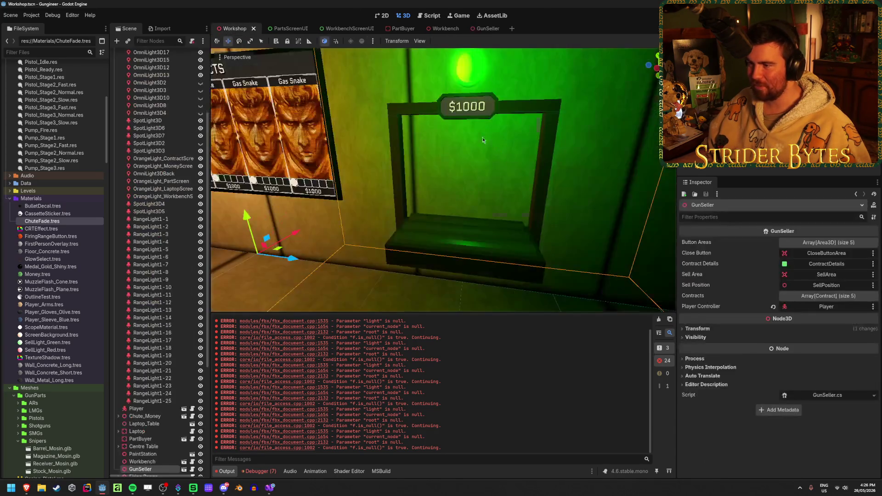
scroll(423, 194, down, 5)
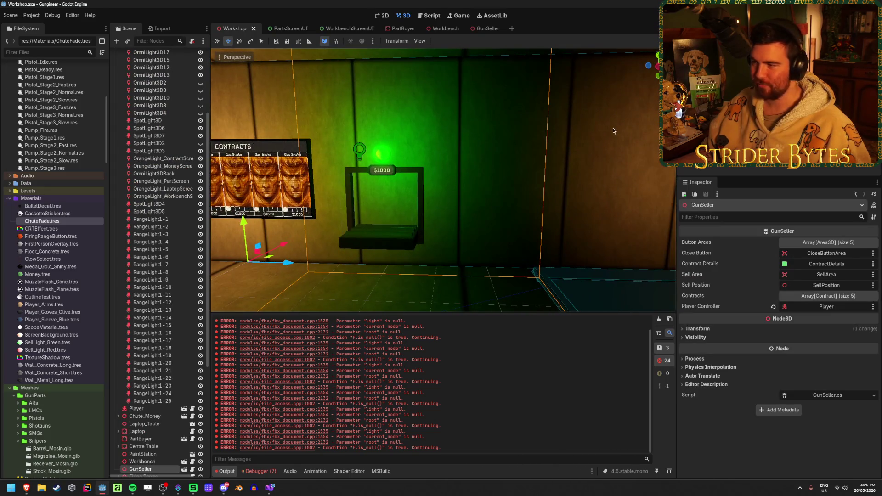
click(613, 127)
drag(575, 138, 650, 169)
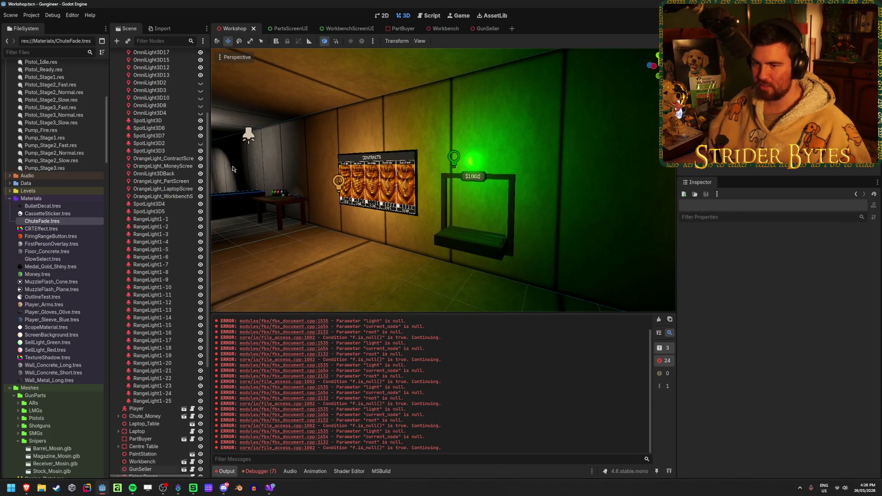
scroll(159, 227, up, 5)
click(119, 138)
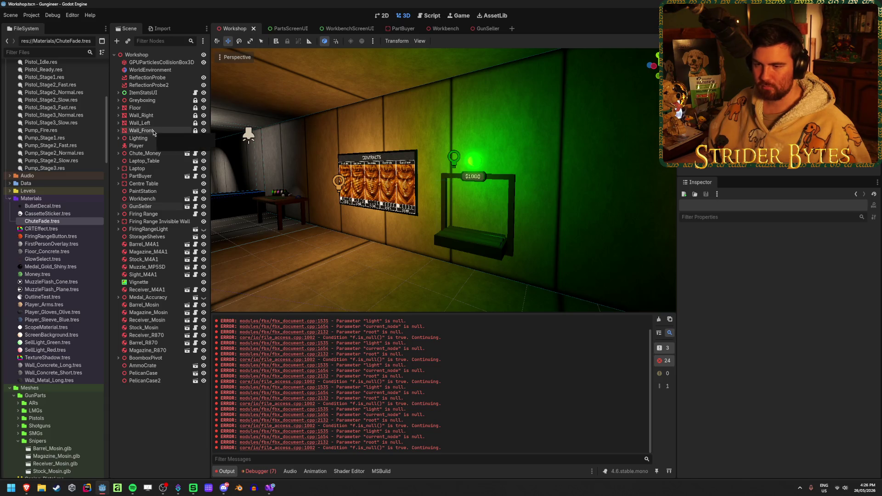
click(194, 123)
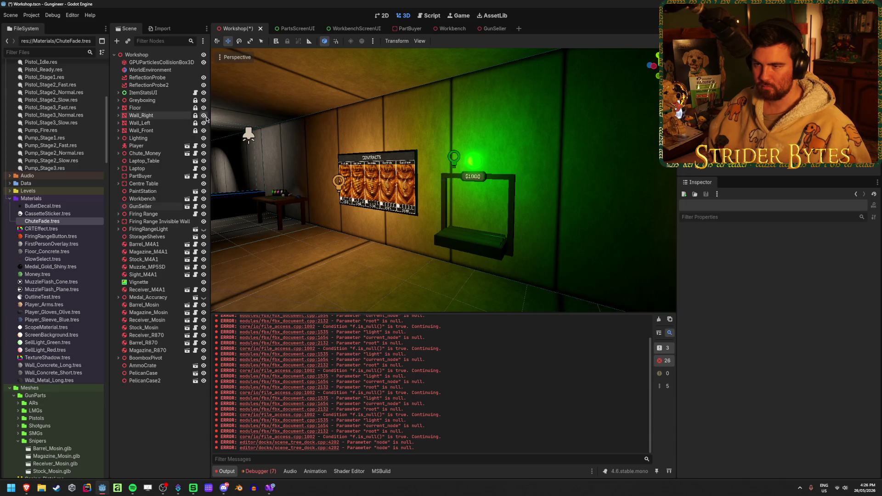
click(204, 115)
Preview the chute in the running game, stop it, and save the Workshop scene
key(F5)
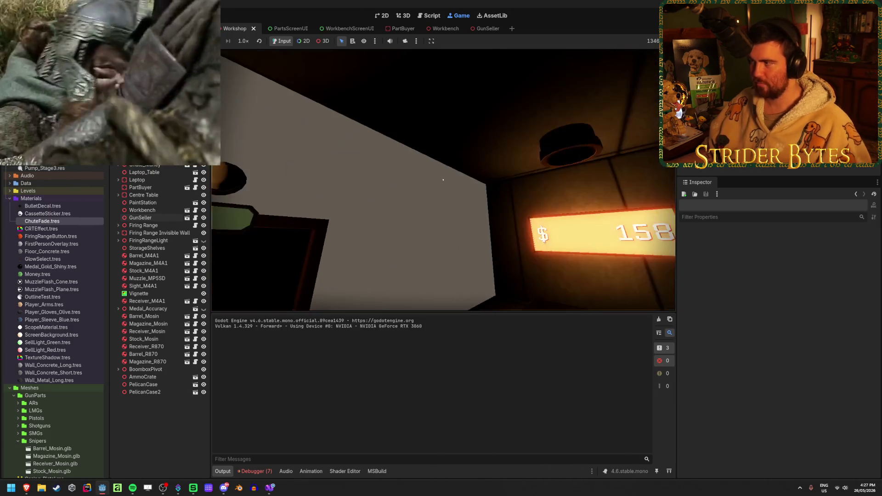
key(F8)
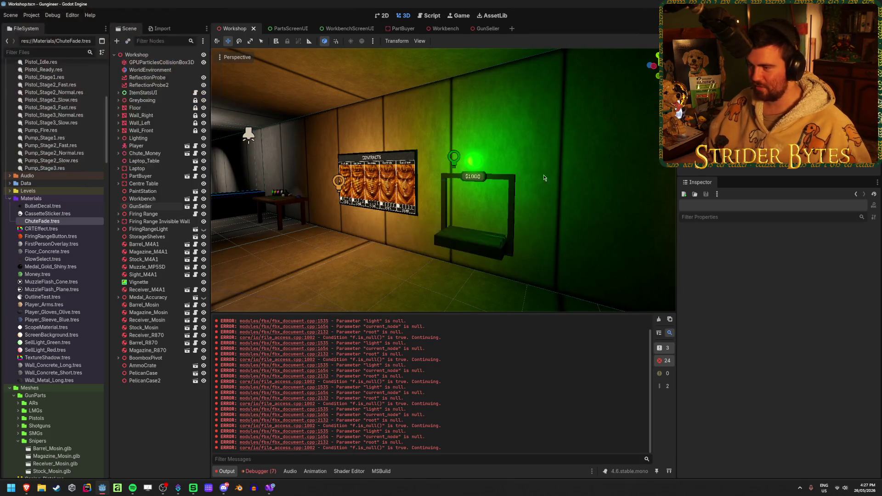
key(ctrl+s)
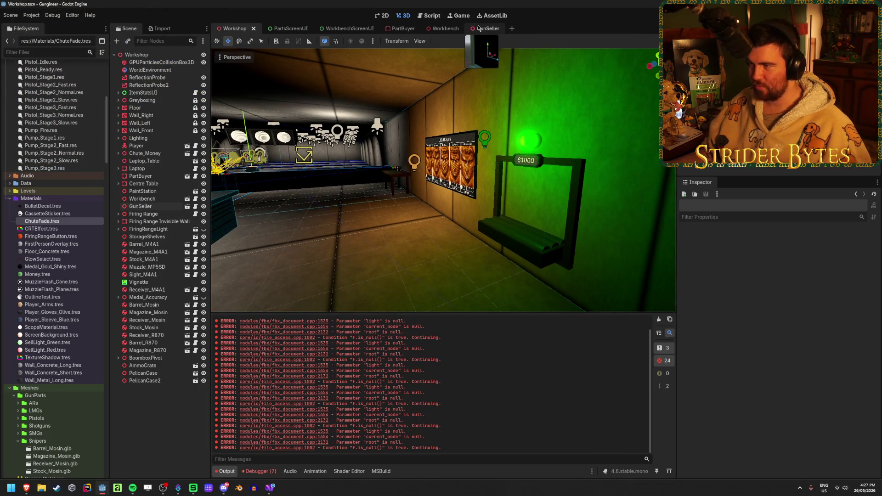
click(398, 29)
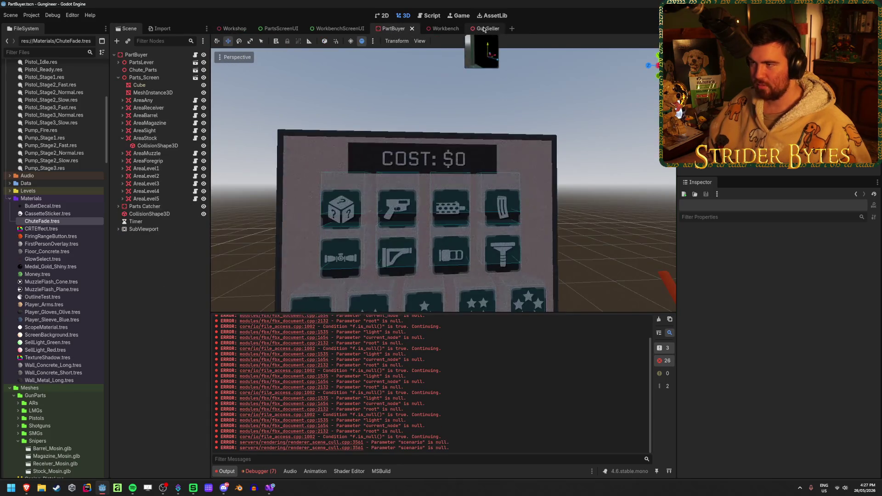
In GunSeller, set SellChute2's X position to 0.01, then -0.01
click(480, 29)
click(385, 237)
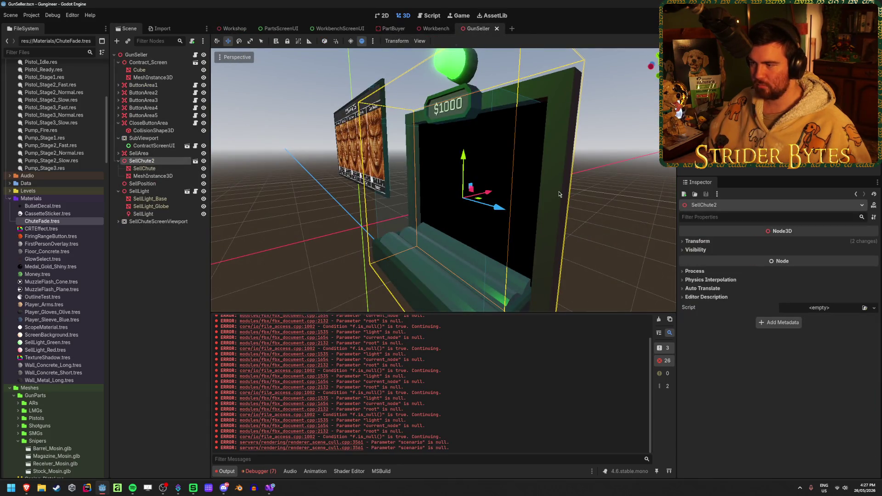
click(723, 241)
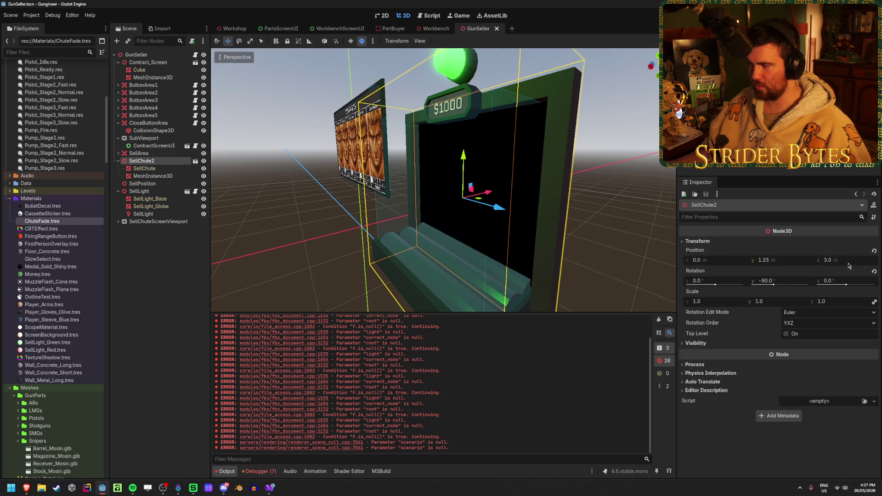
click(723, 261)
text(1)
key(Return)
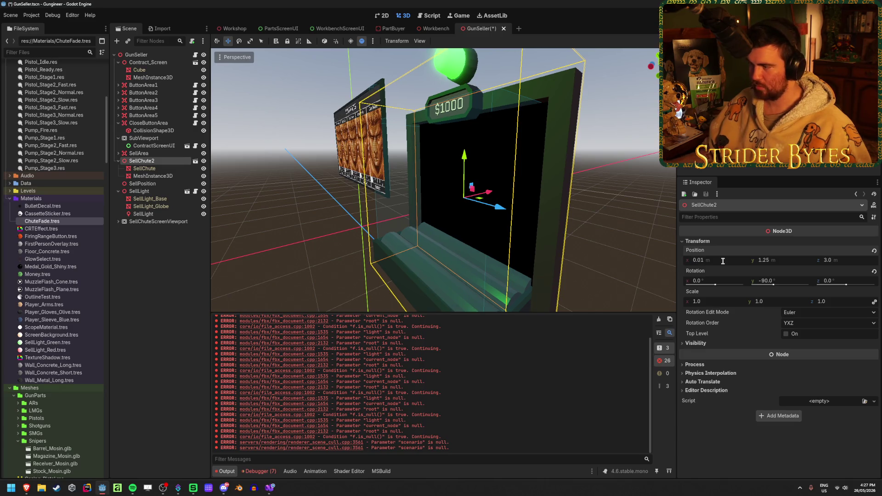
text(0.01)
key(Return)
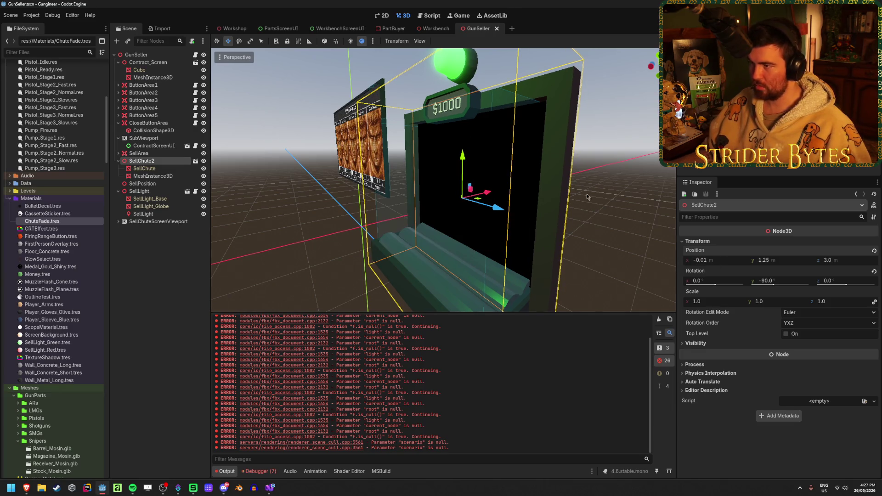
Preview the chute in Workshop, save GunSeller, and recheck it from Workshop
click(239, 29)
key(w)
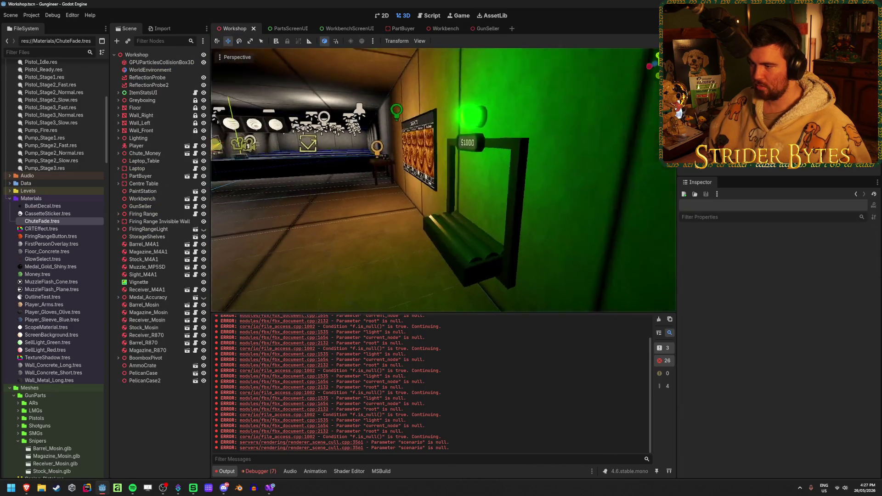
key(s)
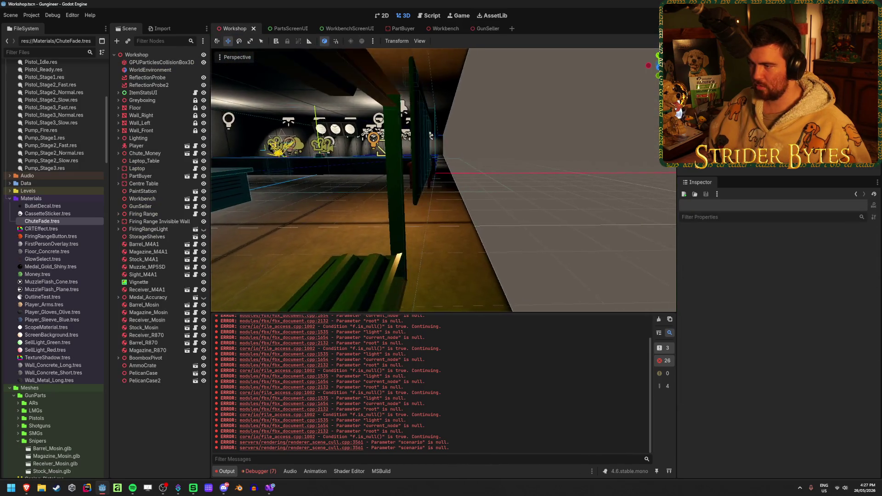
click(486, 28)
key(ctrl+s)
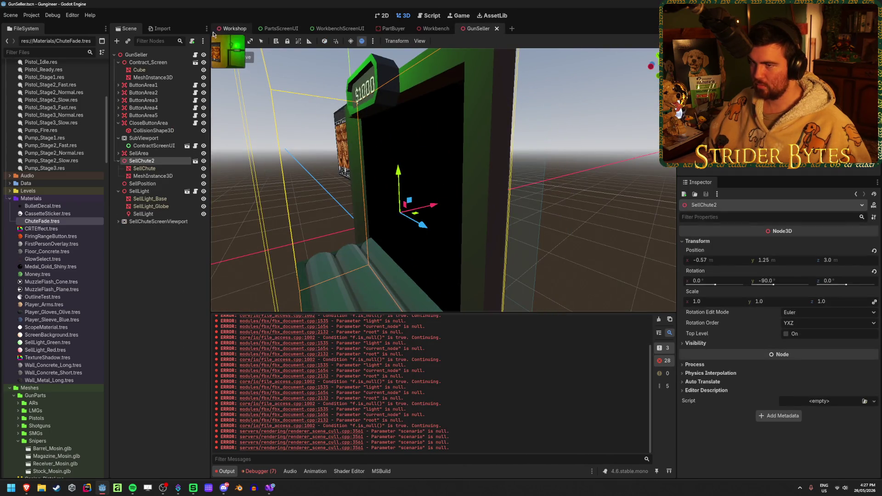
click(223, 29)
key(s)
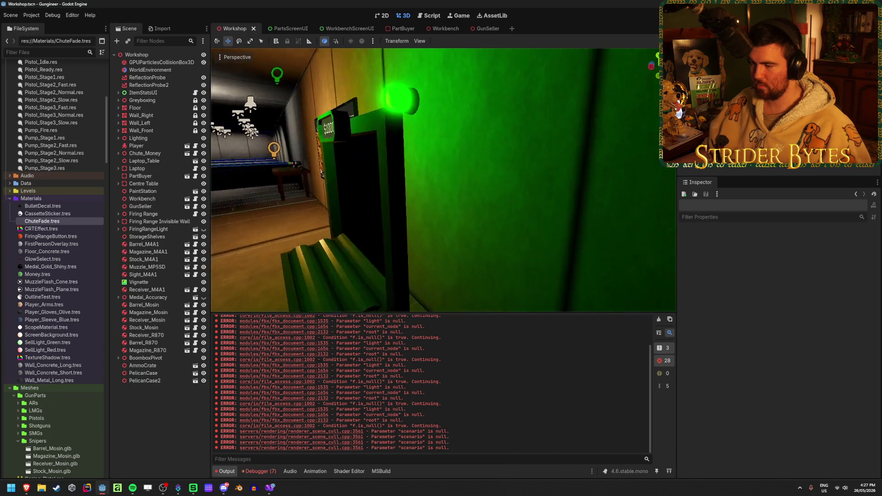
click(486, 30)
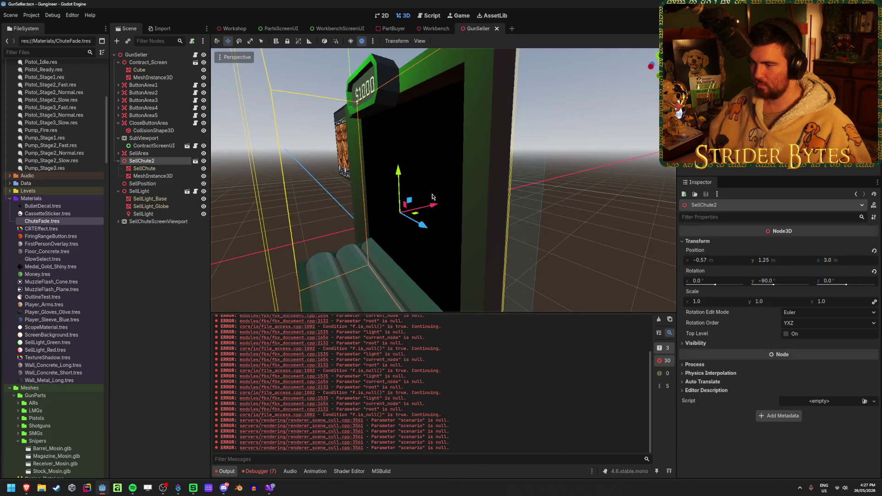
drag(434, 207, 434, 207)
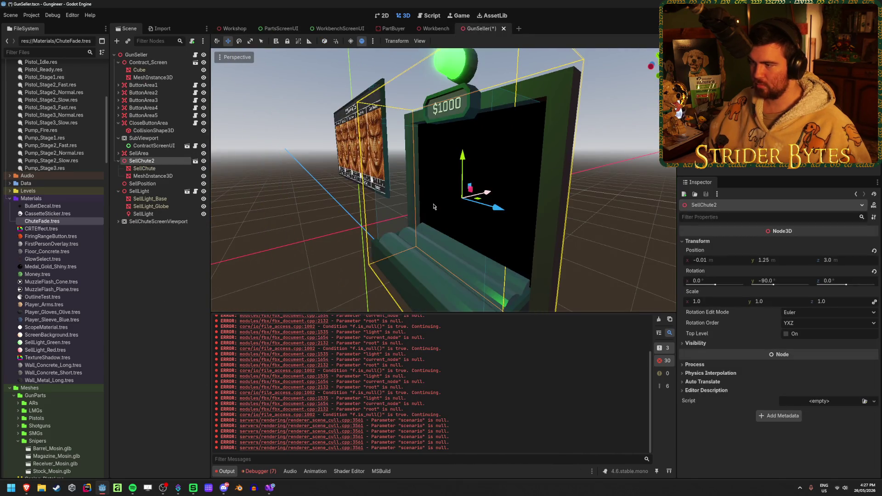
Change SellChute2's X position to -0.05, then -0.1, and check it in Workshop
click(717, 261)
text(0.05)
key(Return)
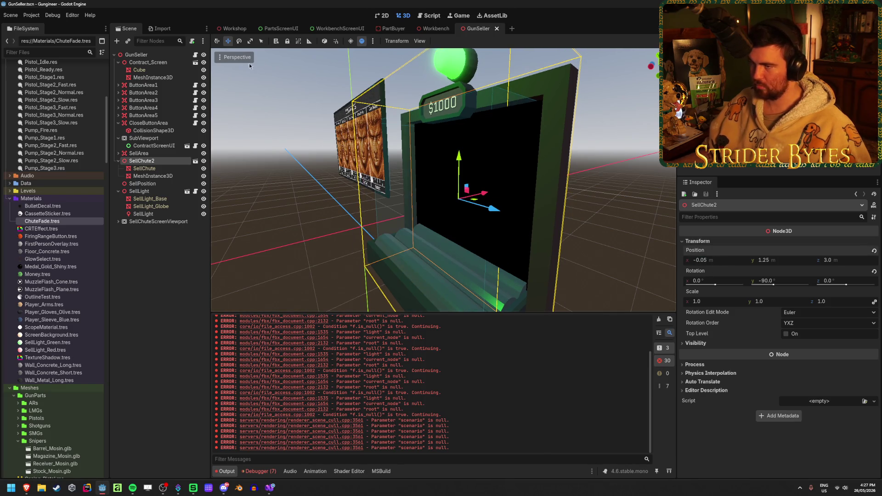
click(234, 29)
click(478, 28)
click(700, 261)
text(-0.1)
key(Return)
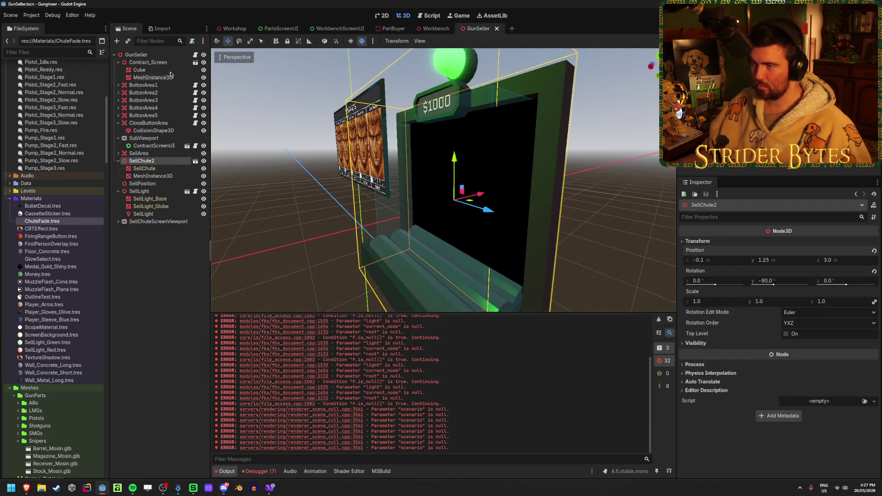
click(233, 29)
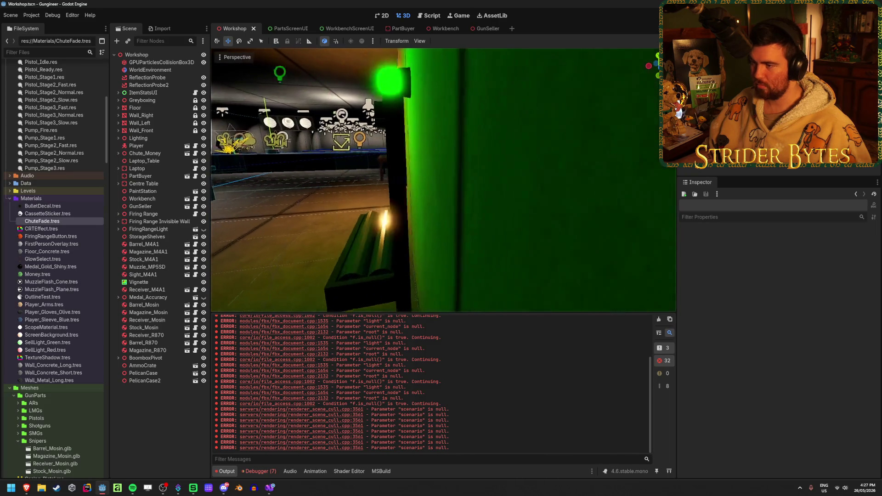
Fly the Workshop camera to frame the $1000 chute and contracts board
key(w)
key(w)
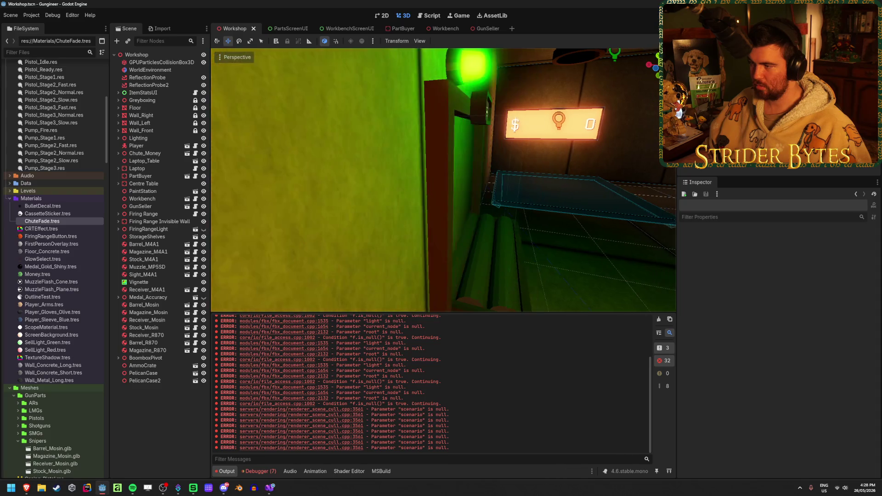
key(w)
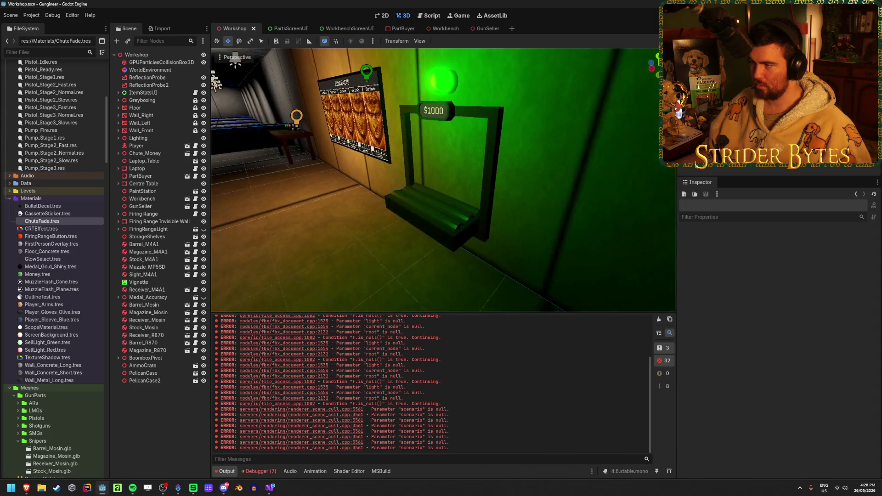
click(484, 29)
click(235, 29)
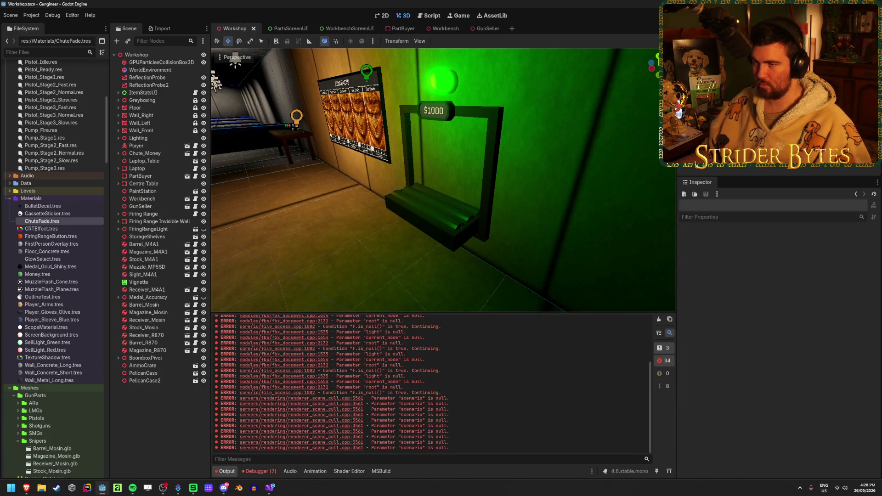
Browse the Editor and Project menus, save the Workshop scene, and open the Command Palette
click(73, 16)
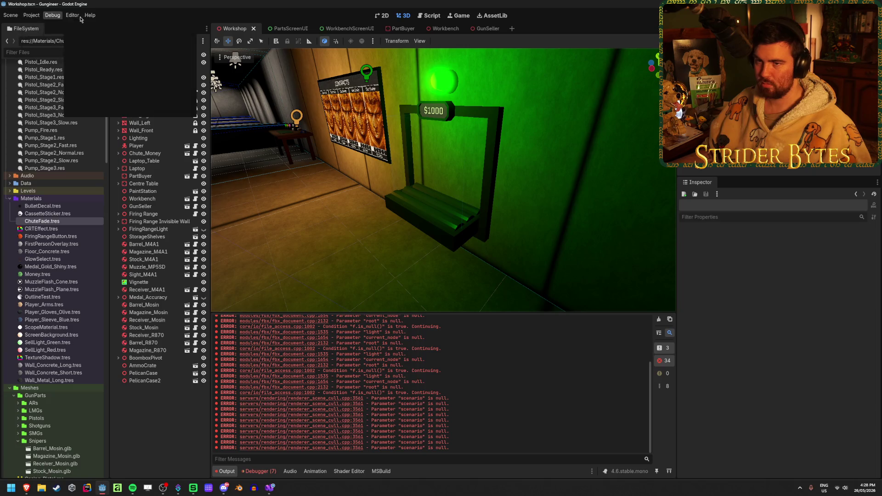
click(502, 167)
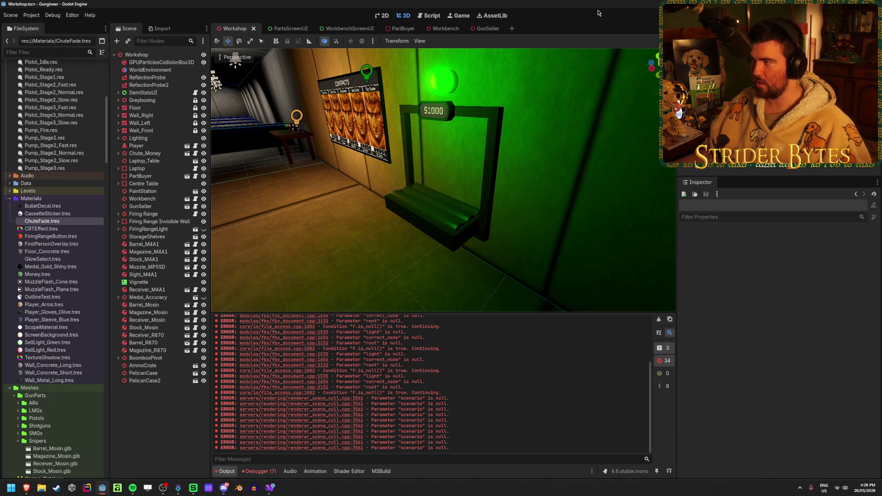
key(ctrl+s)
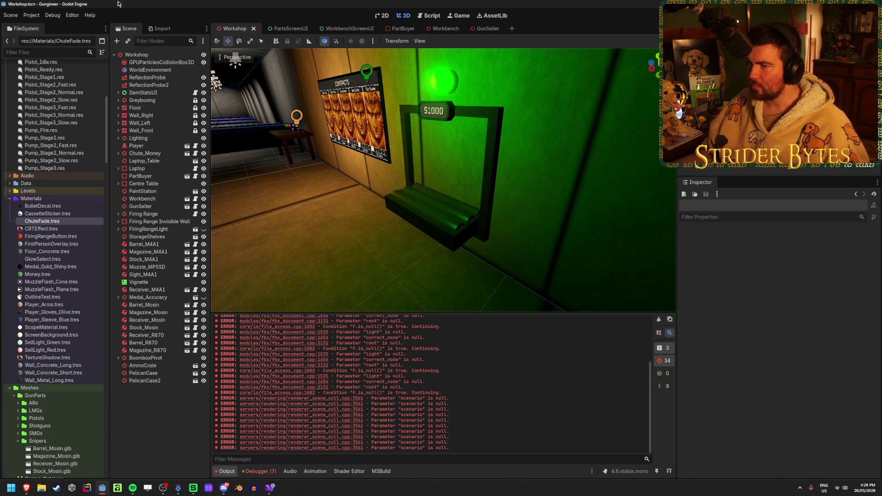
click(72, 15)
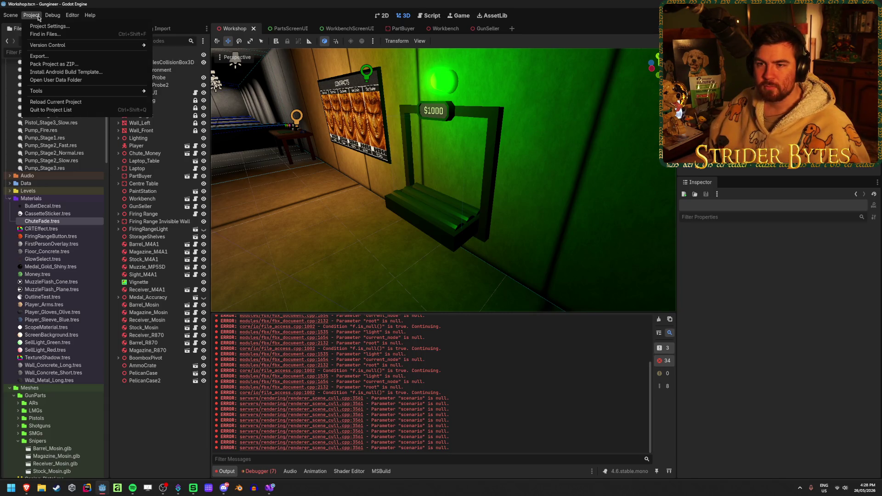
click(586, 17)
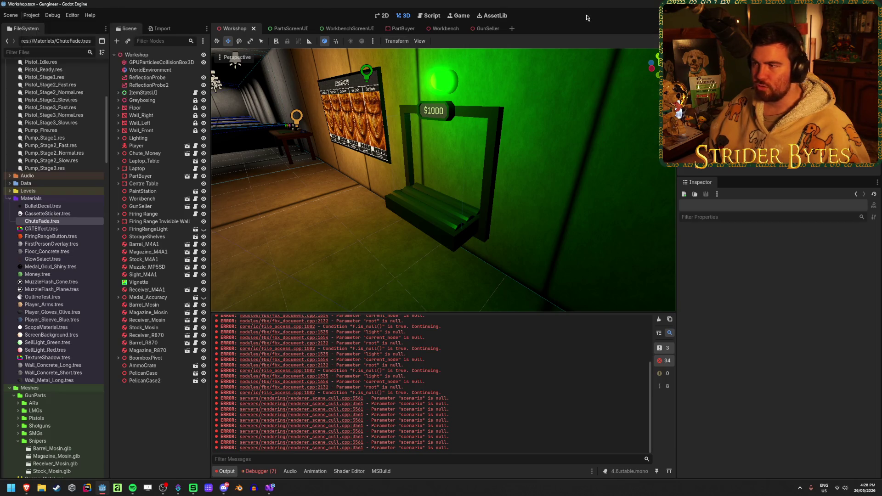
key(ctrl+shift+p)
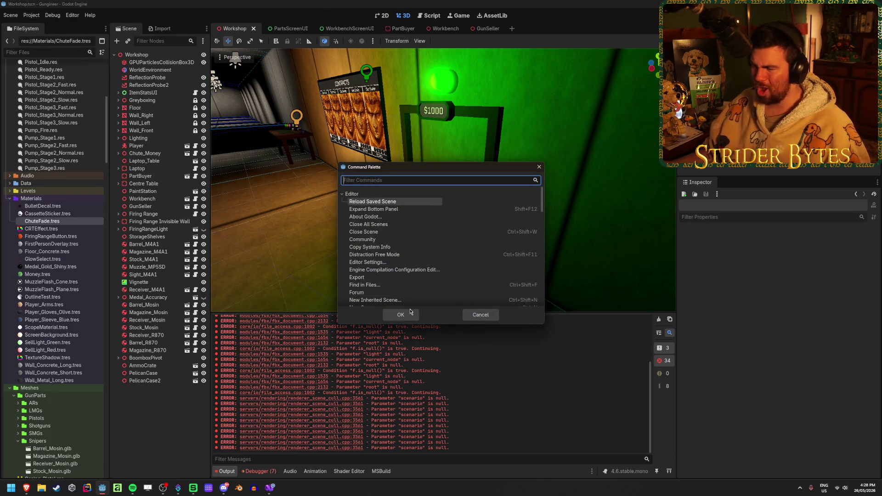
Reload the saved Workshop scene, test-run the game to view the $1000 chute, then stop it
click(410, 312)
drag(462, 245, 504, 201)
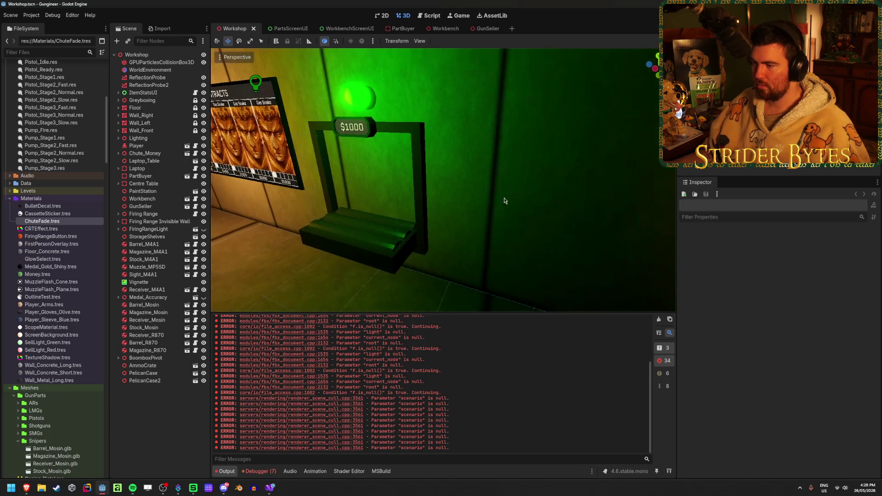
key(F5)
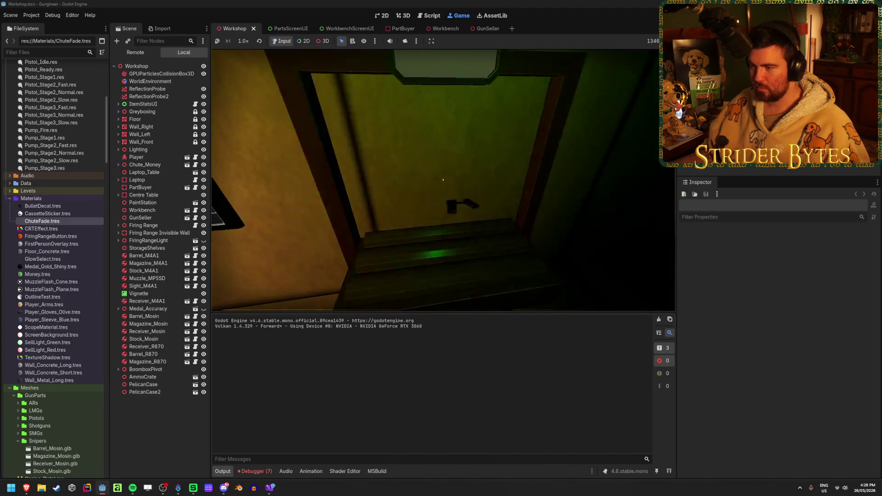
key(F8)
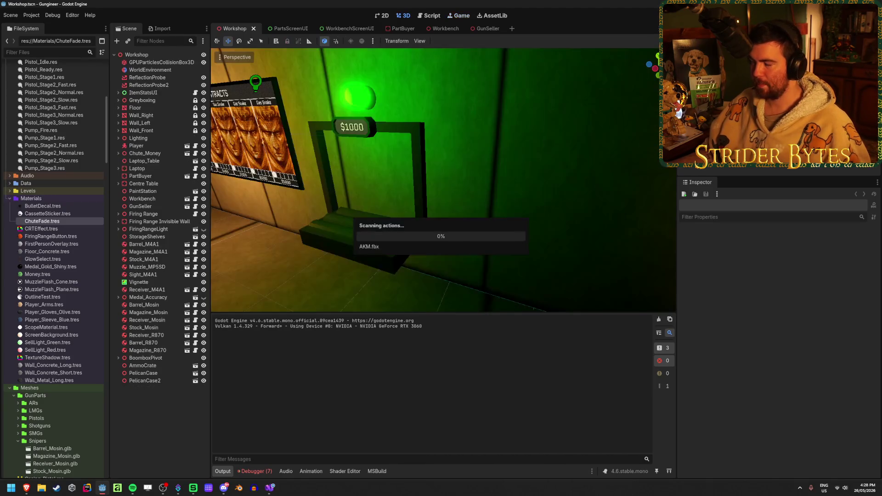
click(488, 31)
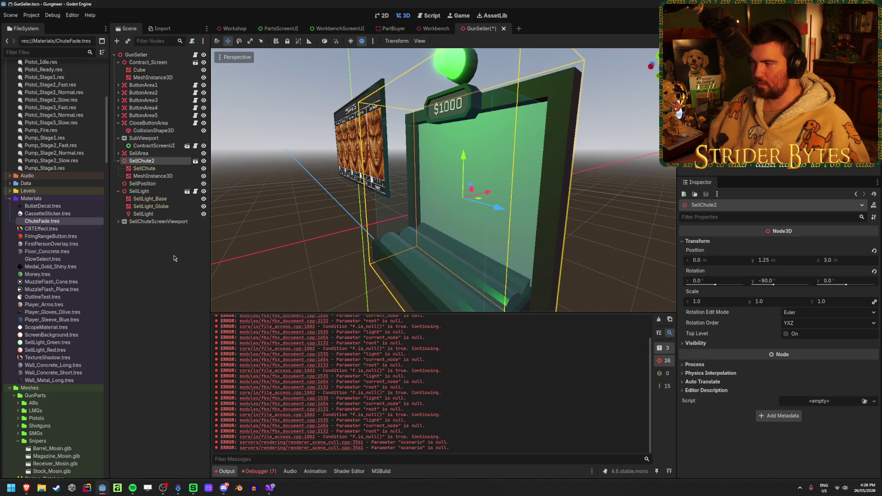
Remove the green material override from the SellChute screen and save GunSeller
click(162, 168)
click(774, 301)
key(ctrl+s)
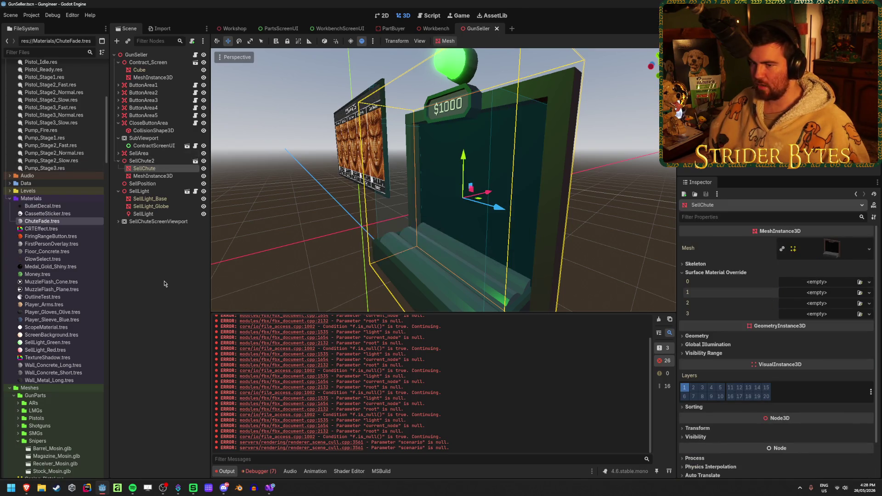
click(238, 31)
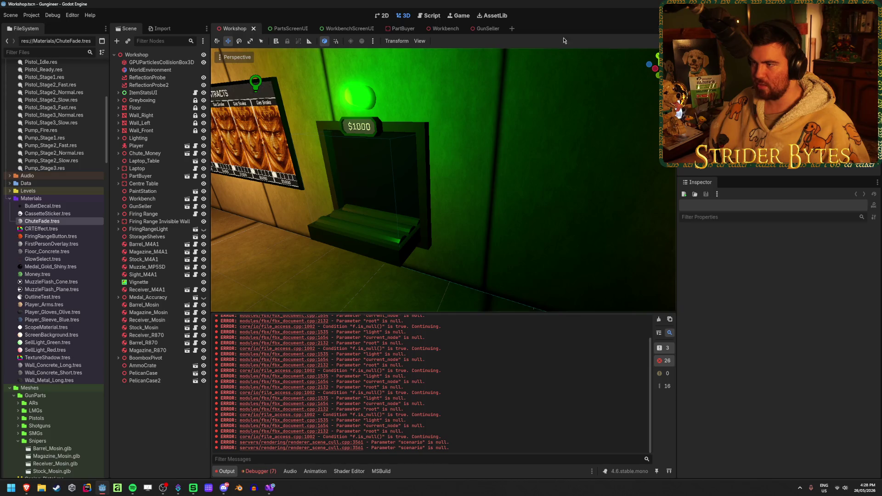
click(478, 28)
Expand SellChute2 in the Scene tree and inspect its MeshInstance3D child
click(167, 247)
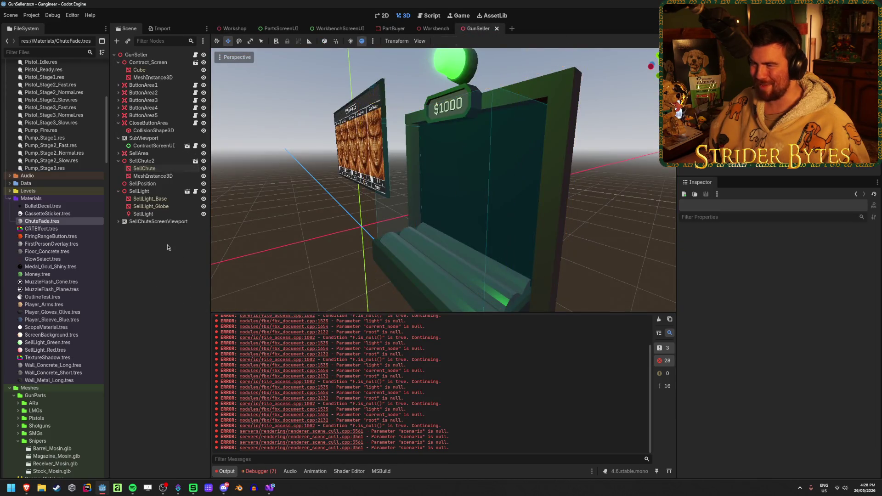
click(119, 160)
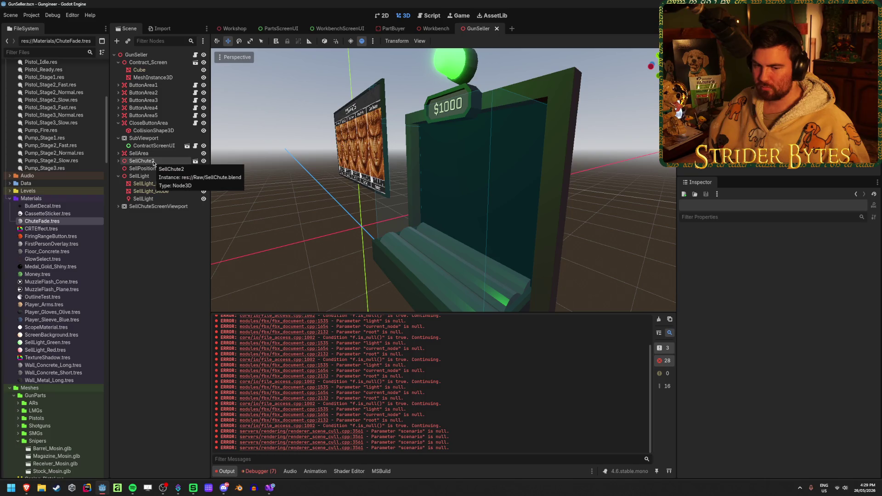
click(119, 160)
click(158, 177)
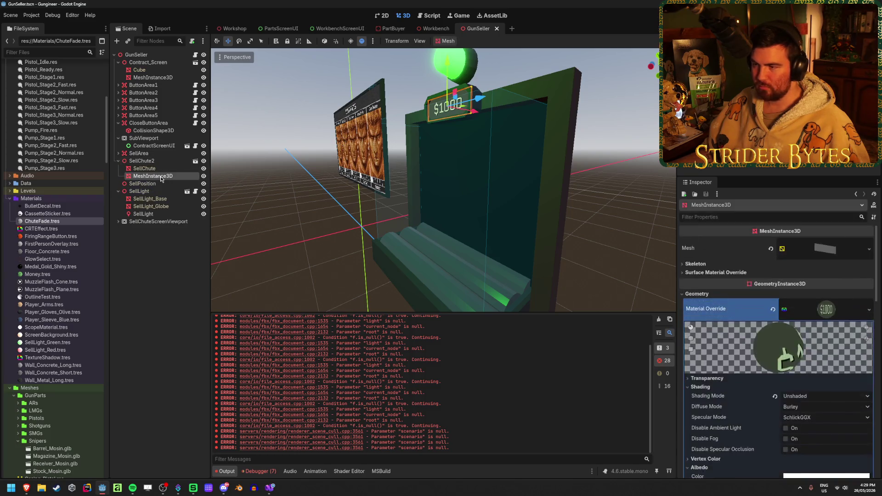
click(157, 161)
Add a MeshInstance3D child node under SellChute2
right_click(161, 160)
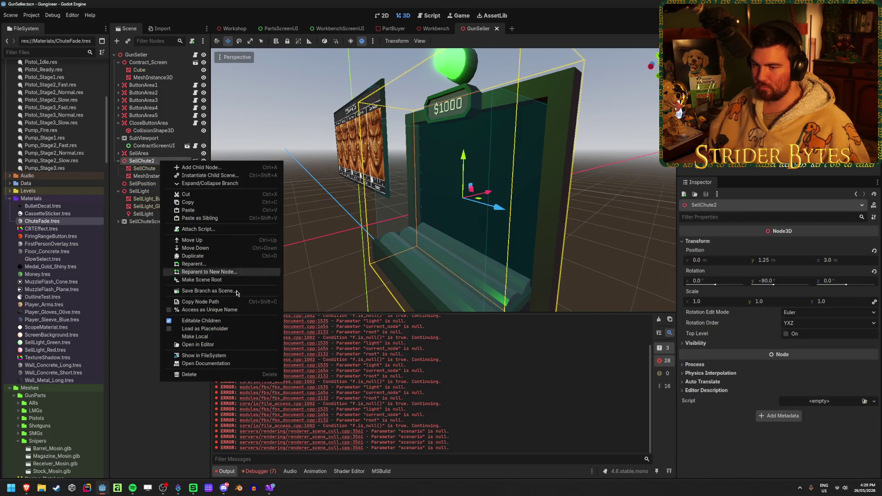
click(213, 167)
key(BackSpace)
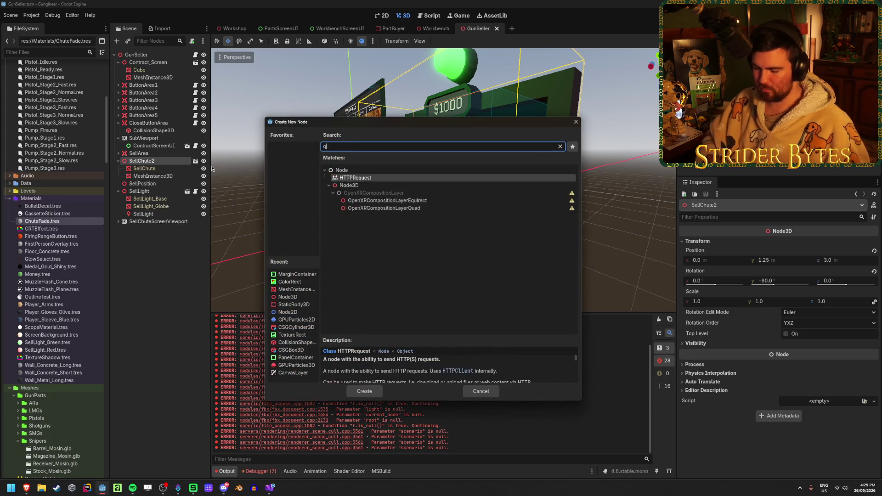
text(meshinstance3d)
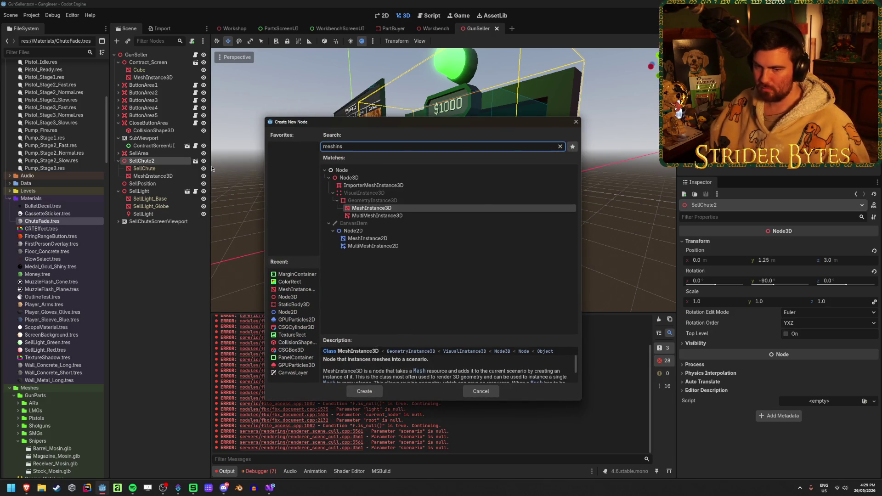
key(Return)
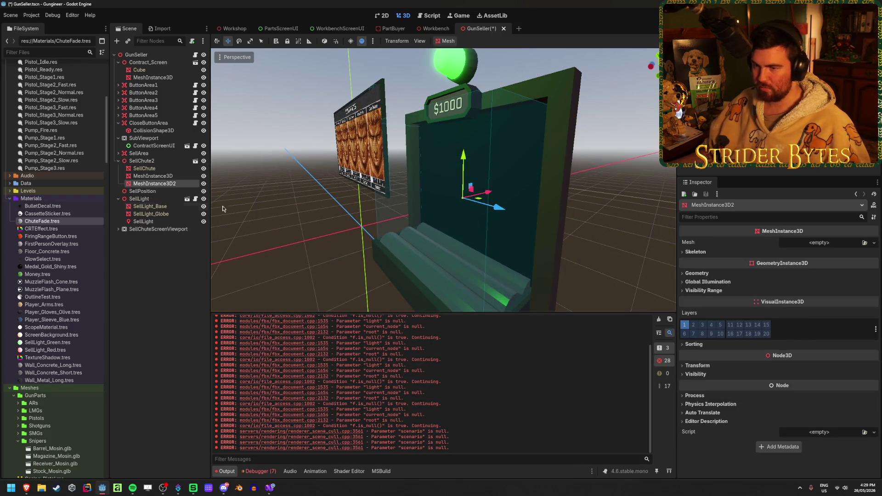
Assign the new MeshInstance3D2 a flat plane mesh from the Mesh dropdown
click(153, 176)
click(155, 184)
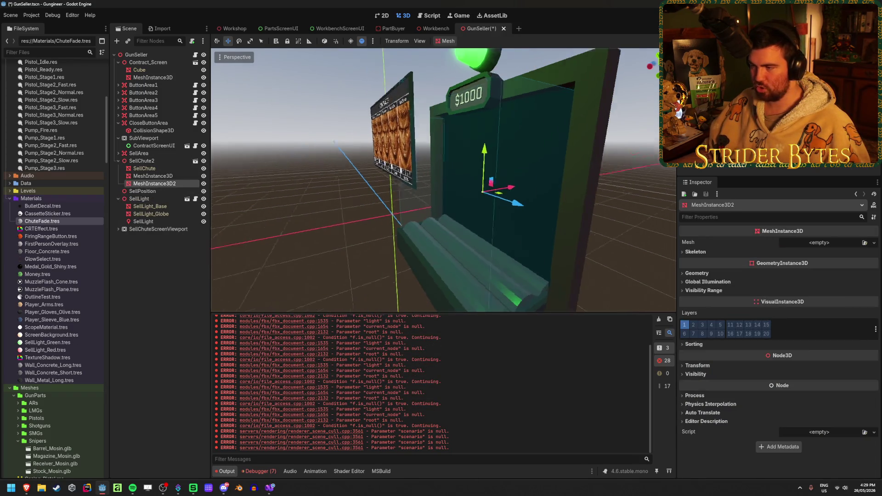
click(876, 245)
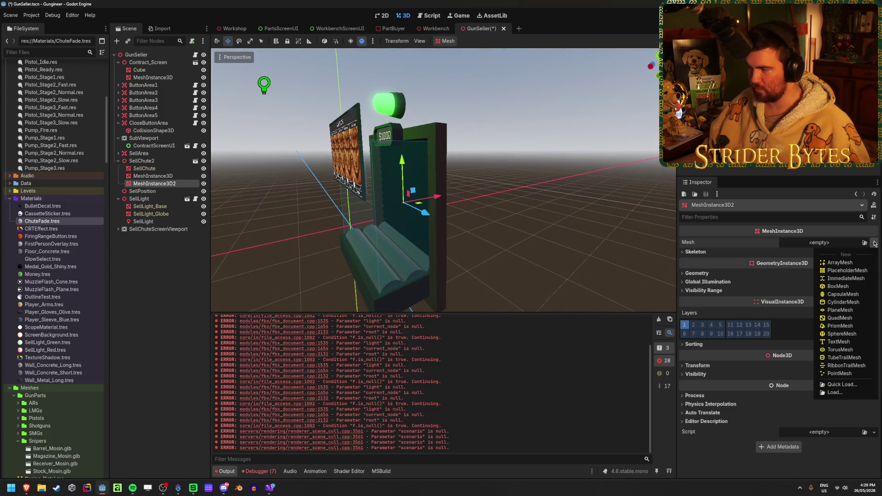
click(845, 314)
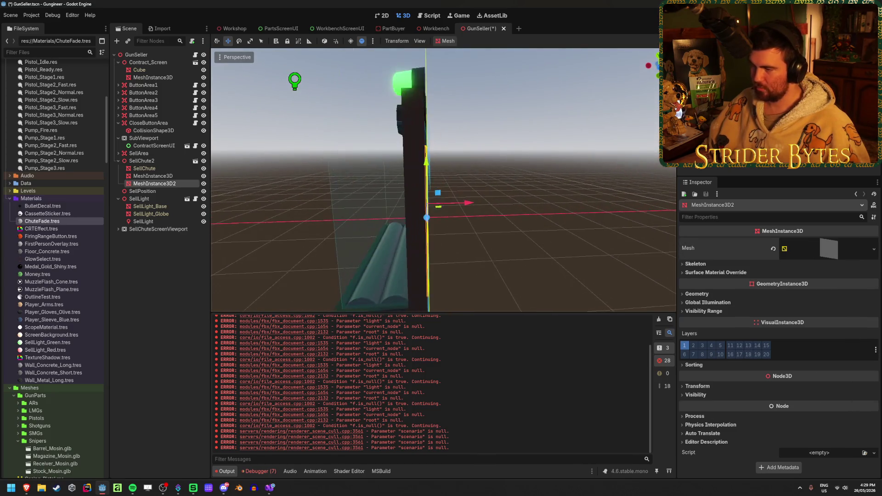
Slide the new panel into the chute opening and set its Z position to 0.002
drag(487, 186, 494, 188)
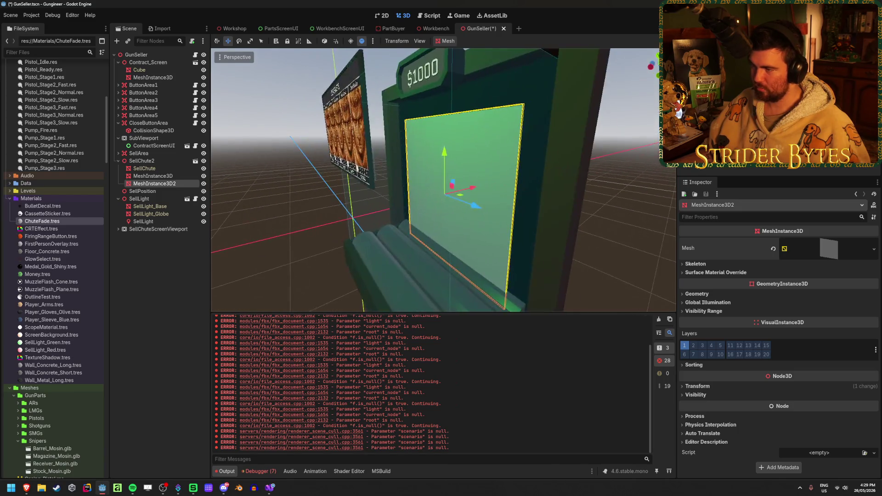
drag(472, 188, 474, 190)
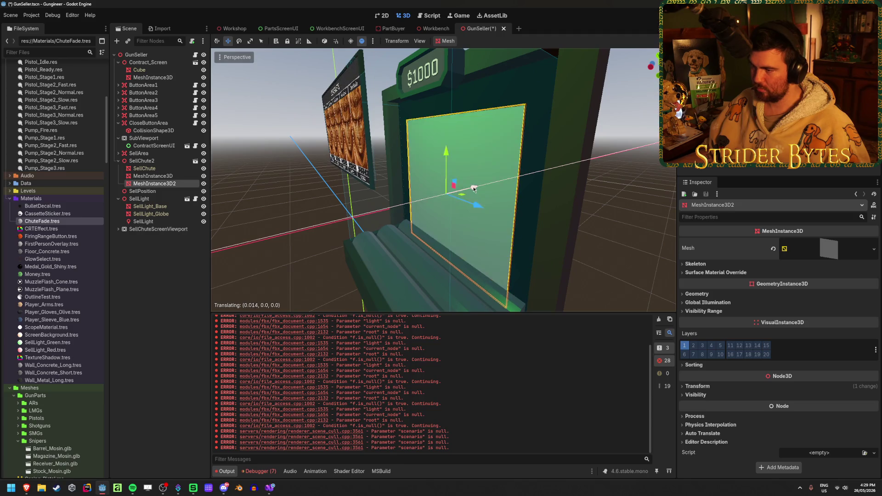
click(698, 386)
scroll(745, 349, down, 3)
click(848, 315)
key(BackSpace)
key(Return)
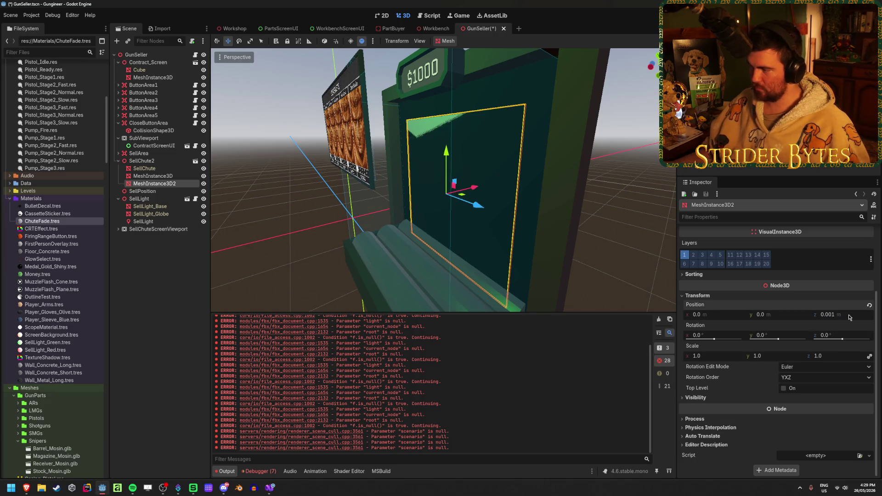
text(2)
key(Return)
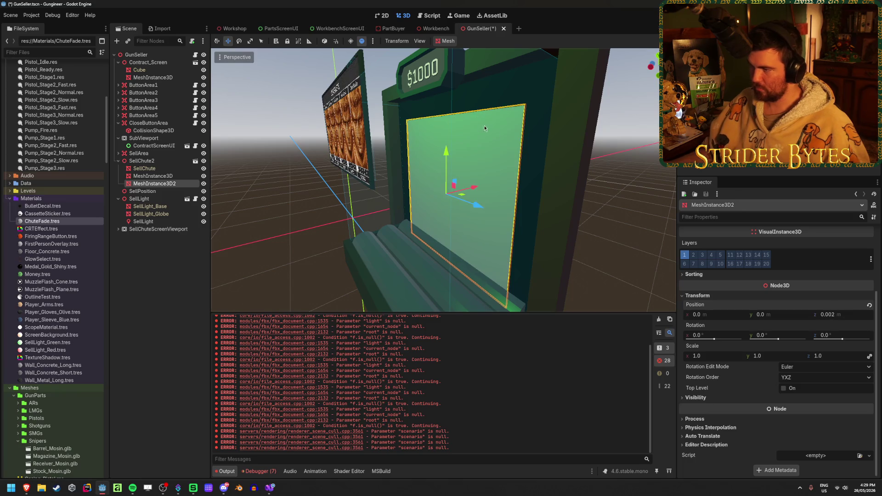
Viewing from the front, raise the panel to a Y position of 0.05
key(KP_1)
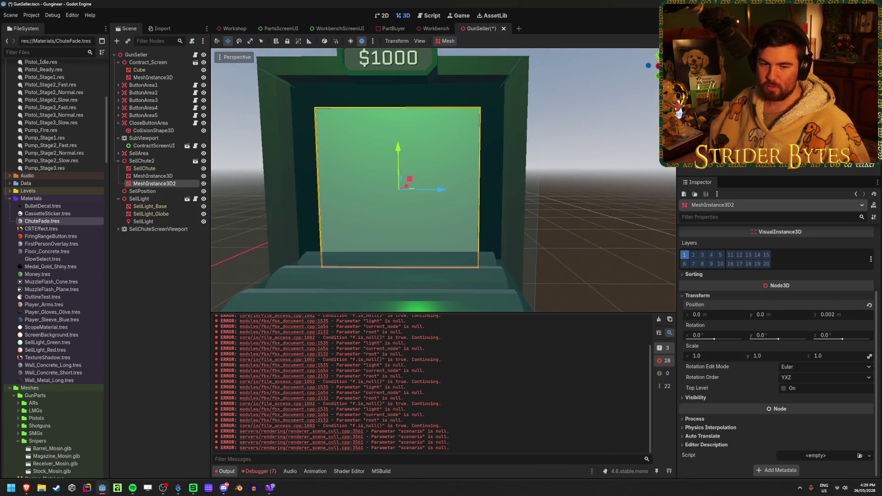
drag(413, 159, 410, 148)
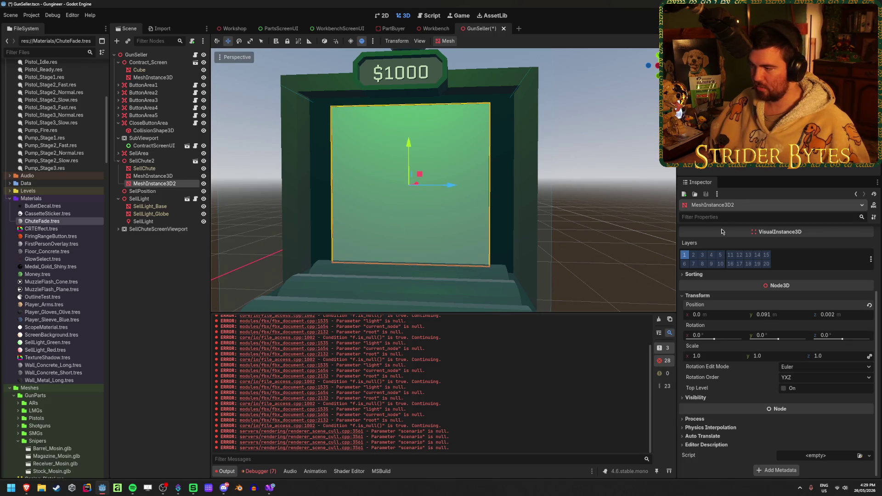
key(ctrl+z)
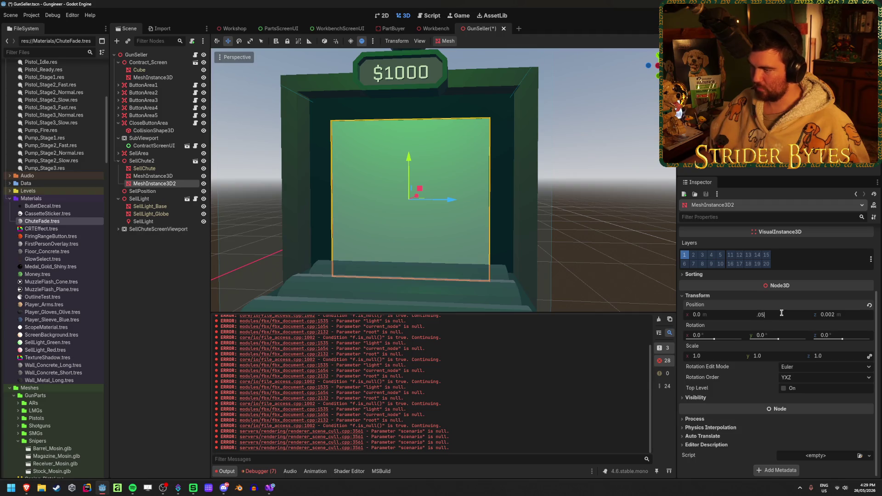
key(Return)
scroll(766, 307, up, 3)
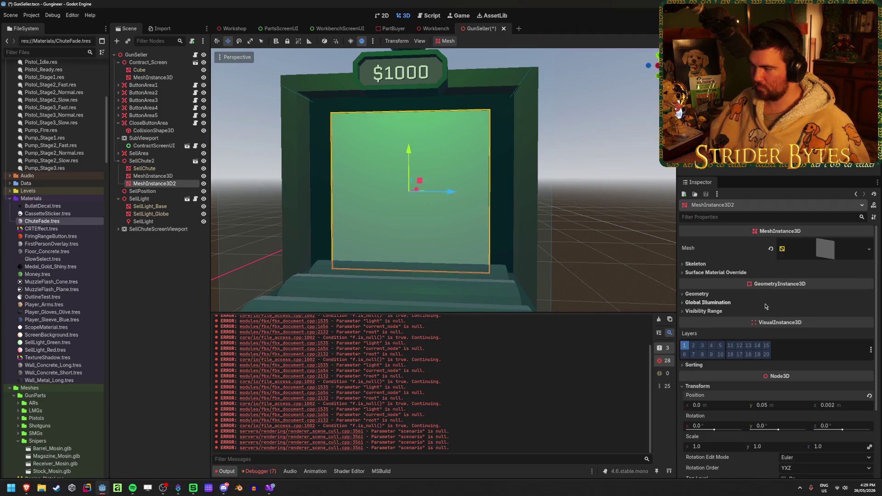
Set the panel's plane mesh size to 1.25 by 1.25
click(822, 250)
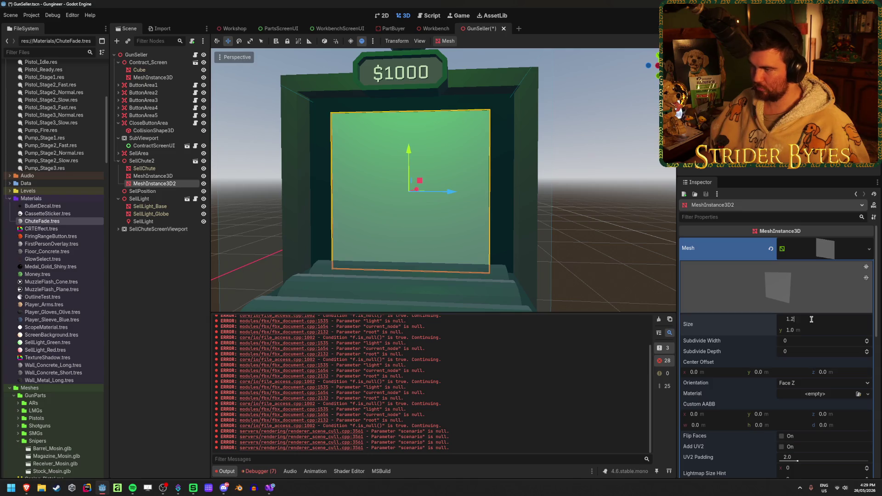
text(5)
key(Return)
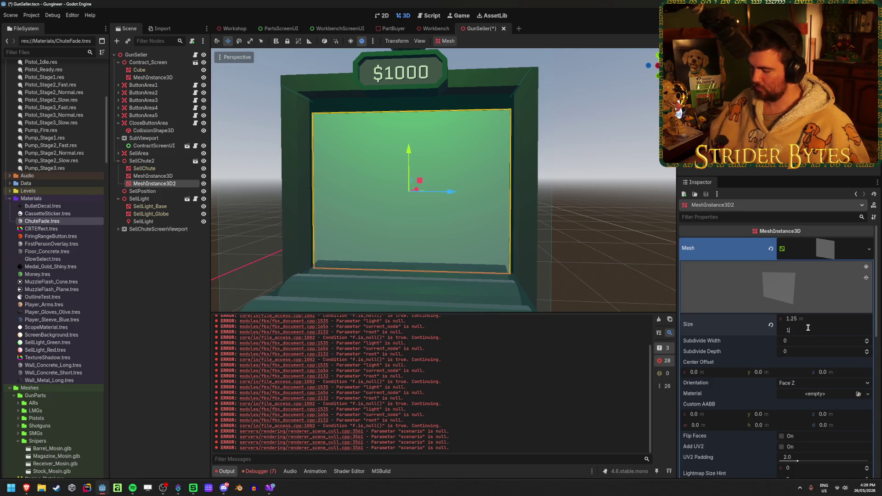
text(.25)
key(Return)
Orbit around the chute to check the panel and reset its Y position to 0
mouse_move(567, 180)
mouse_down()
mouse_move(514, 182)
mouse_move(597, 184)
mouse_move(464, 183)
mouse_move(444, 255)
mouse_up()
scroll(810, 363, down, 4)
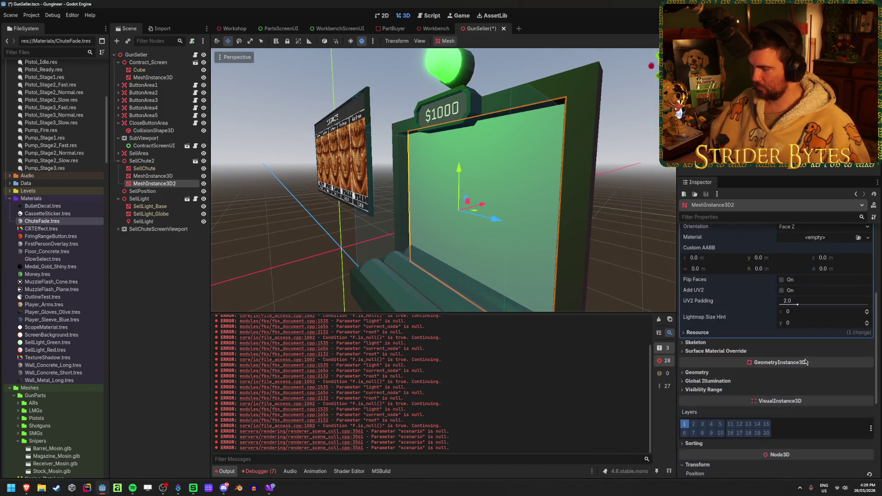
scroll(807, 366, down, 4)
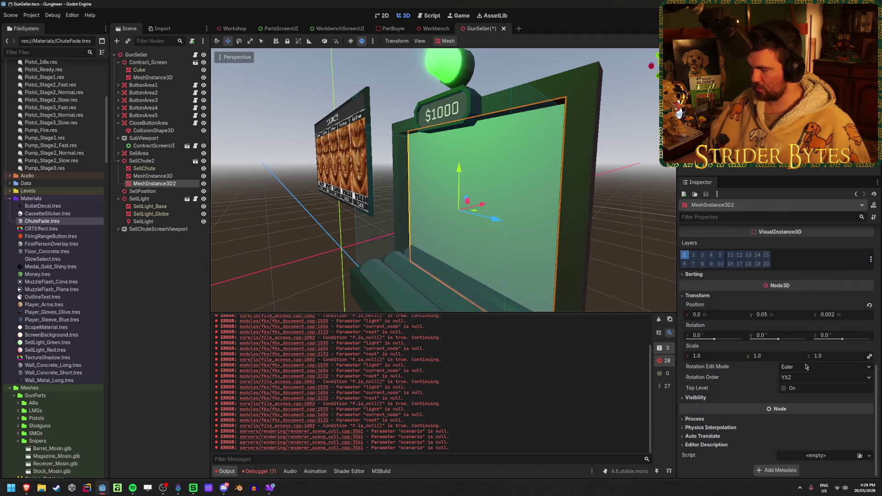
click(763, 315)
text(0)
key(Return)
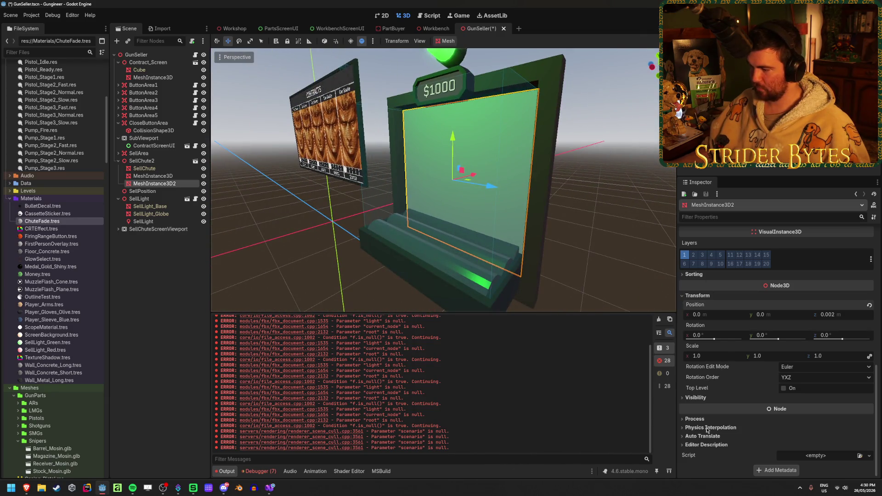
scroll(715, 406, up, 5)
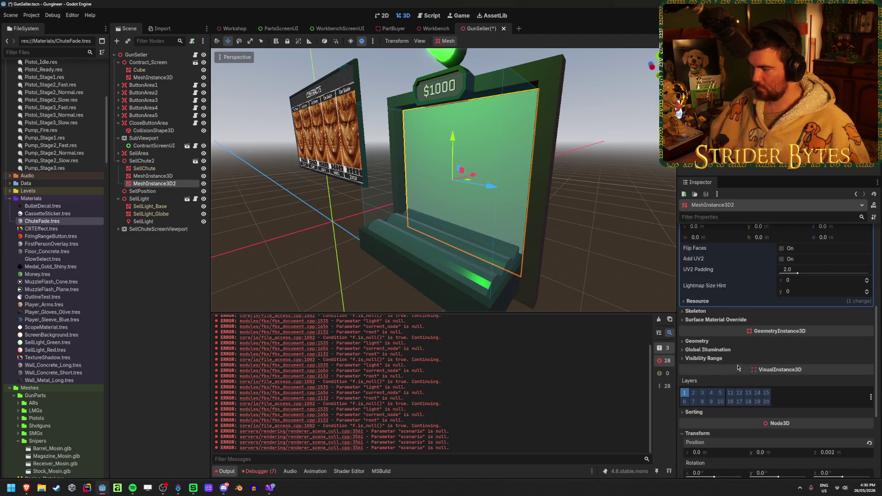
click(714, 320)
Give surface slot 0 a new ShaderMaterial using ChuteFade.gdshader and run the game
click(857, 329)
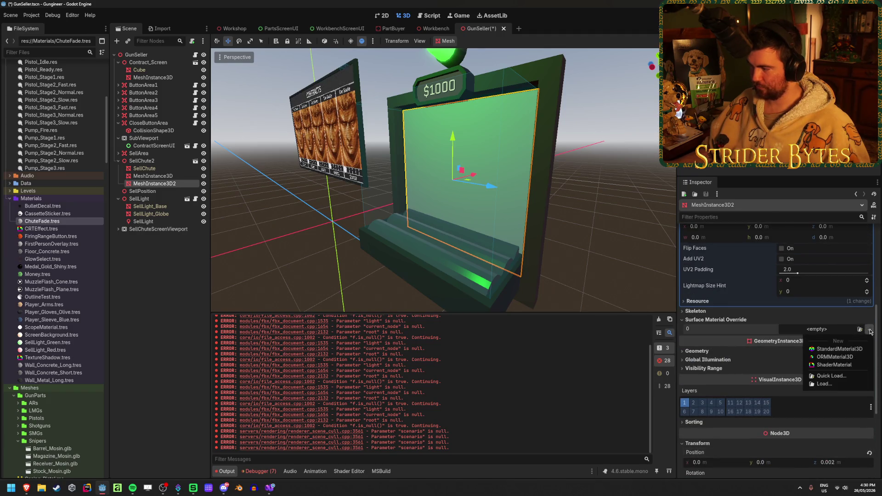
click(834, 339)
click(858, 406)
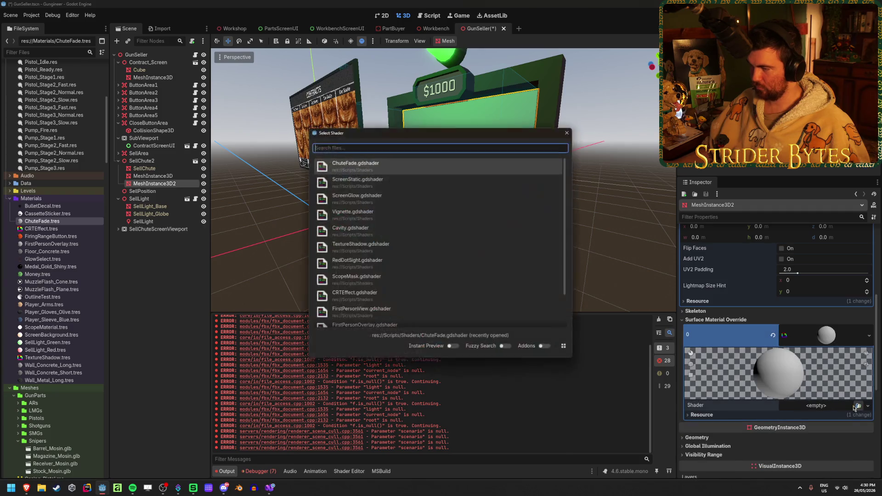
key(Return)
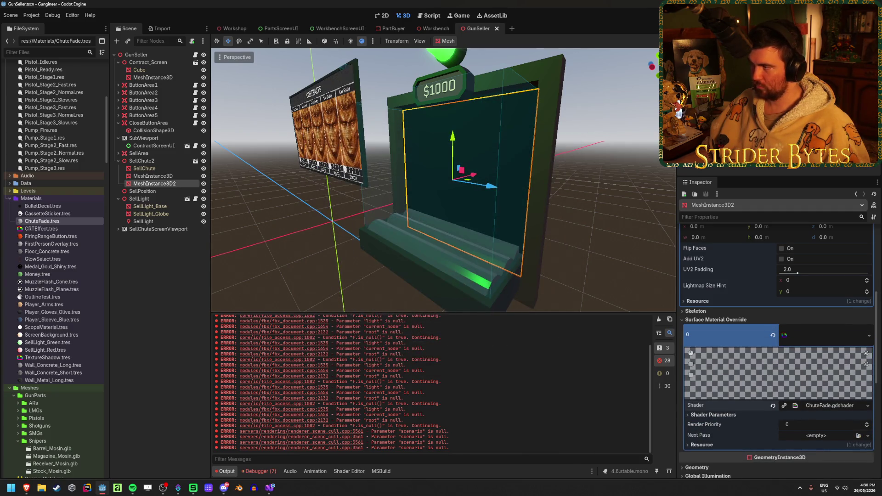
key(F5)
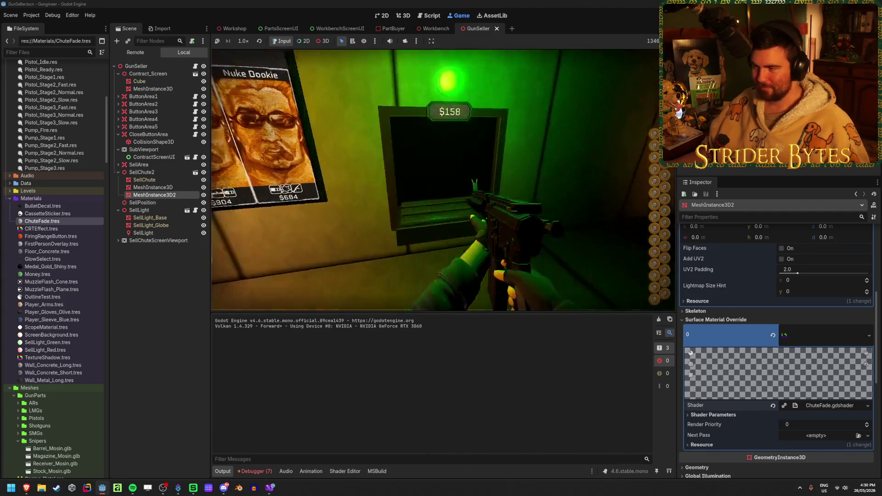
Walk up to the sell chute in-game to check the panel, then stop and clear the Output log
key(w)
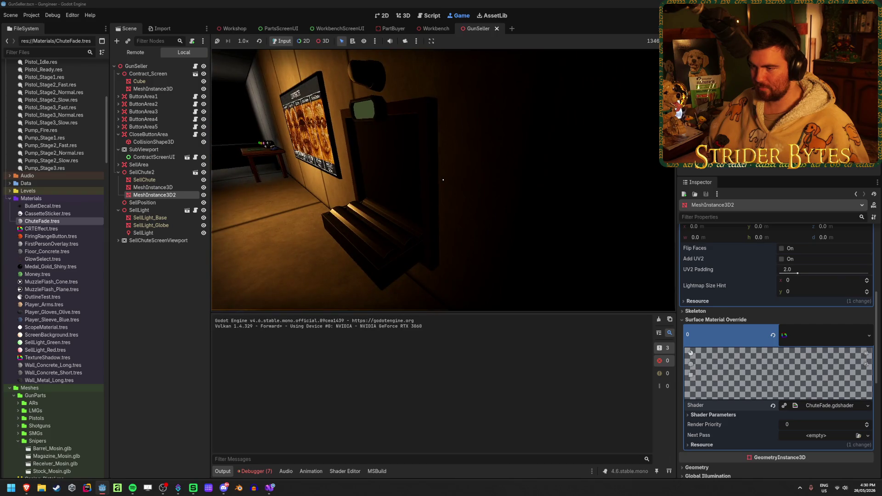
key(w)
key(s)
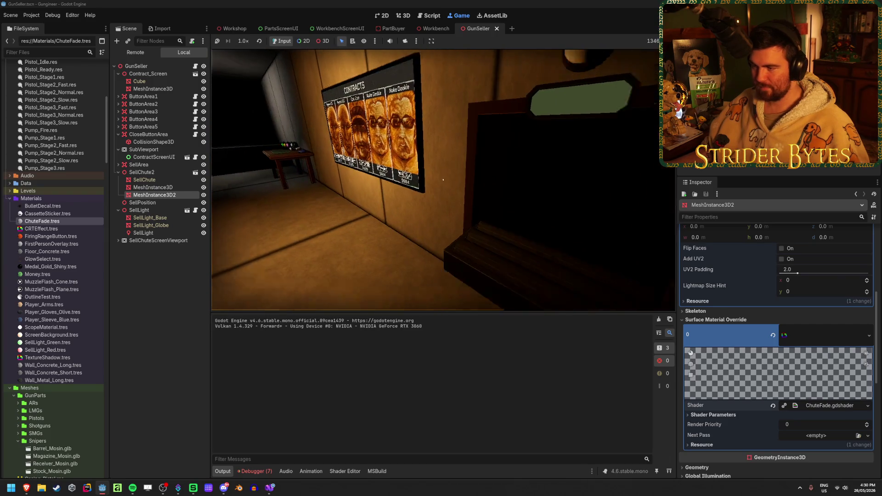
key(F8)
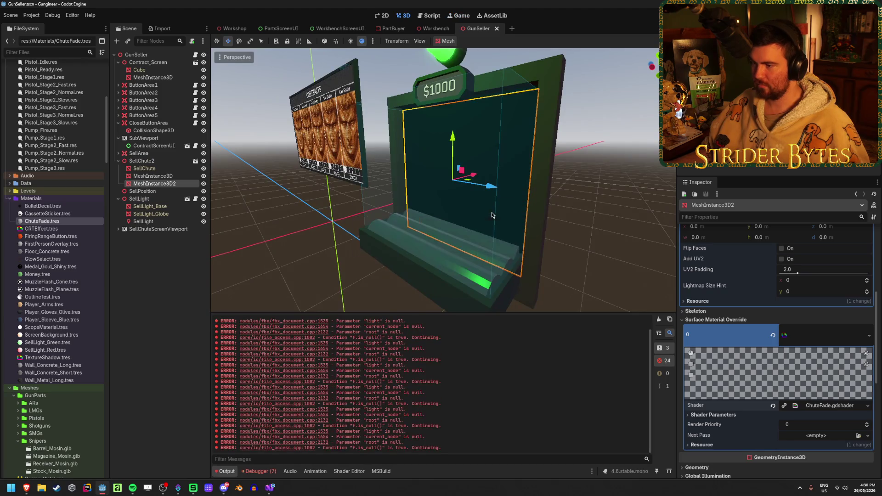
click(658, 319)
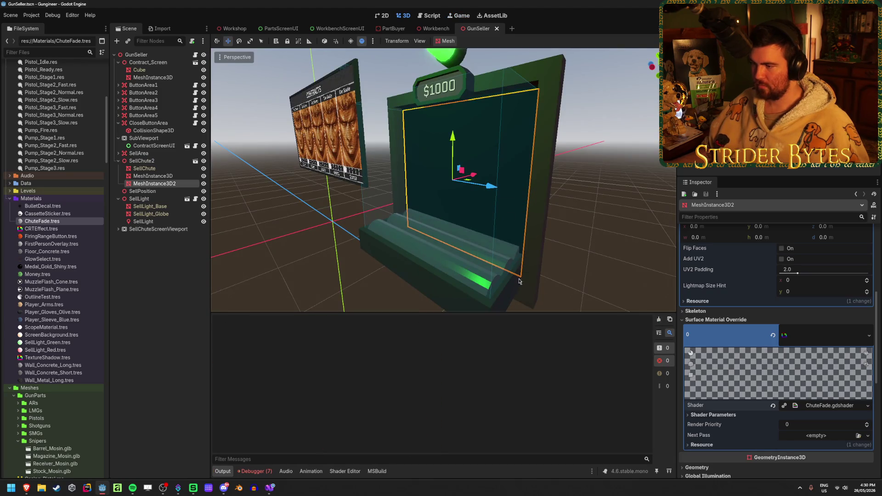
Drag the A545.blend gun model into the Workshop scene above the bench
click(235, 28)
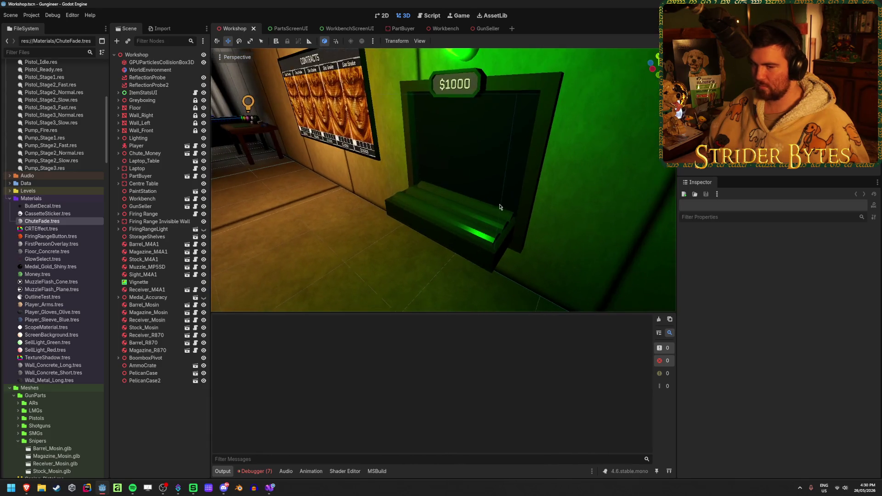
scroll(42, 305, down, 5)
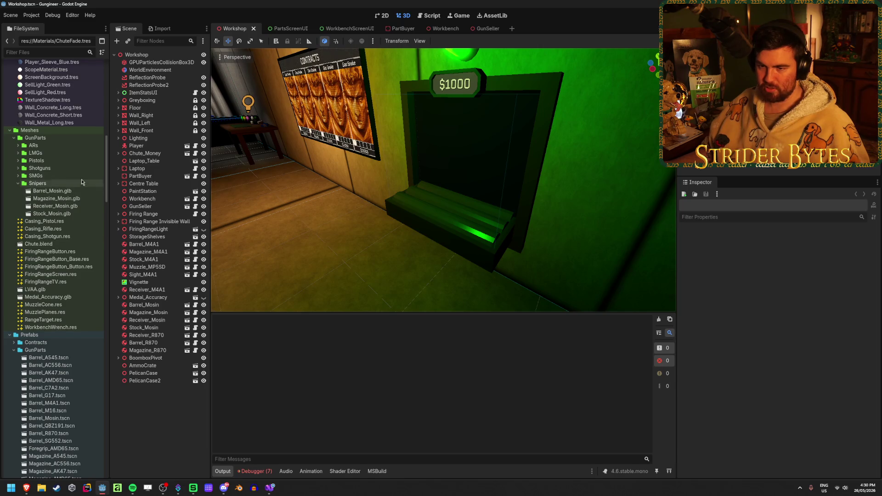
scroll(48, 258, down, 15)
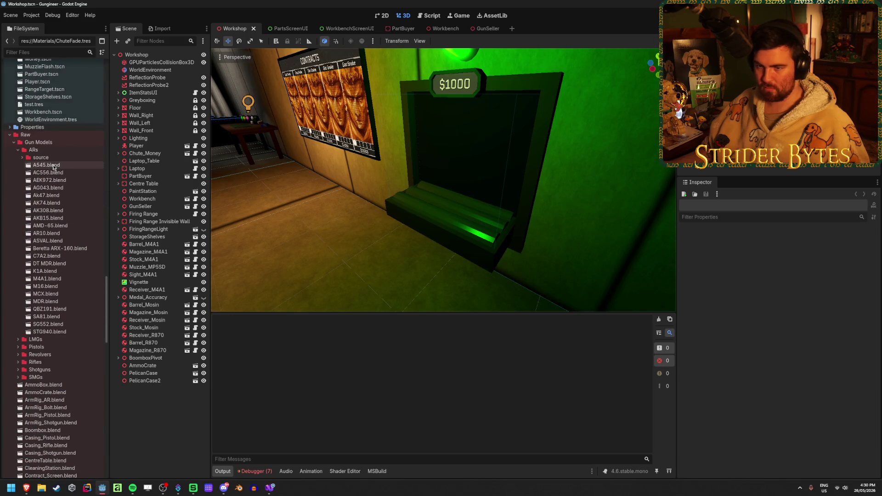
mouse_move(46, 165)
mouse_down()
mouse_move(337, 265)
mouse_move(411, 301)
mouse_move(416, 290)
mouse_up()
drag(427, 245, 465, 168)
Rotate the A545 gun -75 degrees and slide it along the bench beside the $1000 chute
key(e)
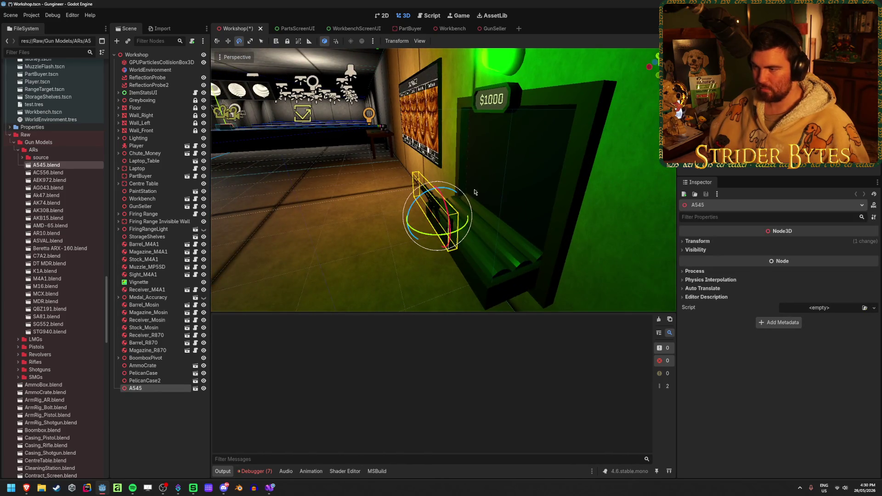
drag(419, 200, 462, 181)
key(w)
key(r)
key(e)
key(w)
key(q)
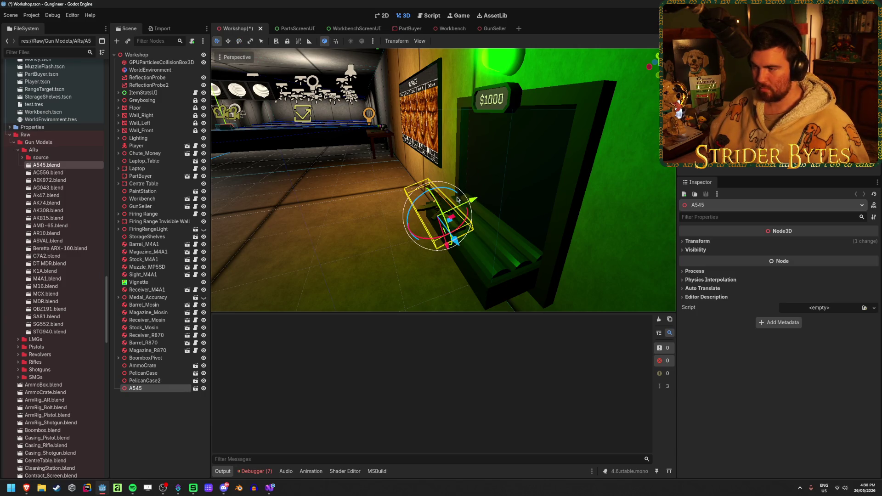
drag(421, 198, 510, 202)
drag(441, 184, 420, 178)
click(465, 112)
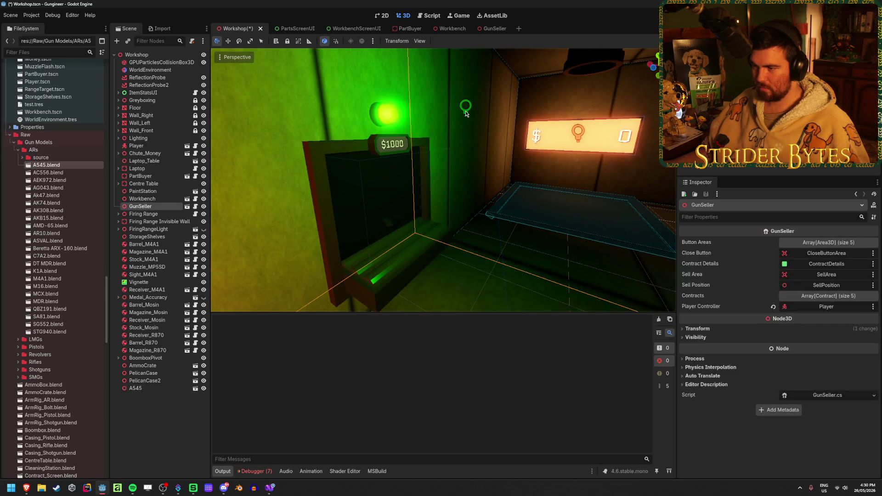
Test a higher Hole Depth (about 8.8) on the chute cover, save GunSeller, and preview it in Workshop
key(f)
scroll(443, 180, up, 4)
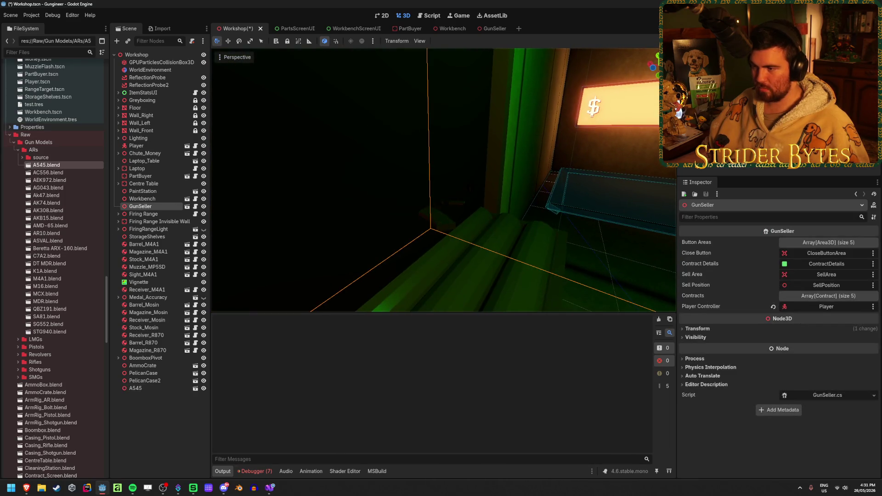
scroll(443, 180, up, 3)
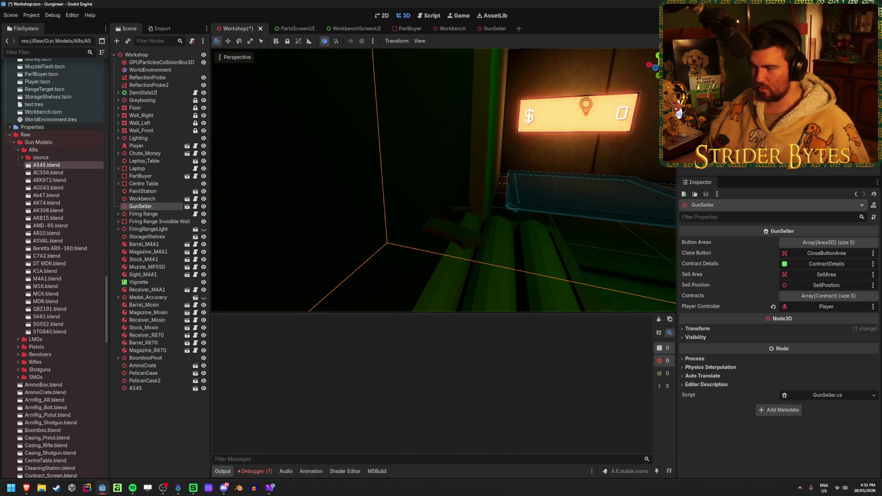
scroll(443, 179, up, 3)
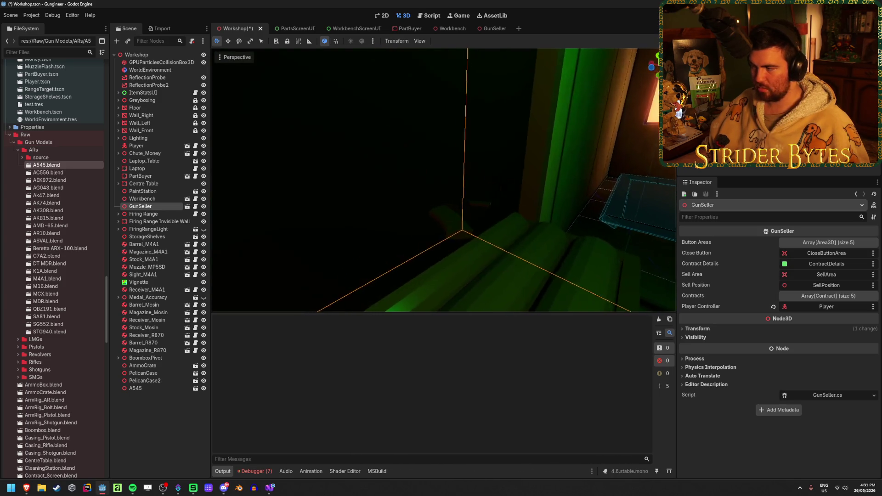
click(490, 29)
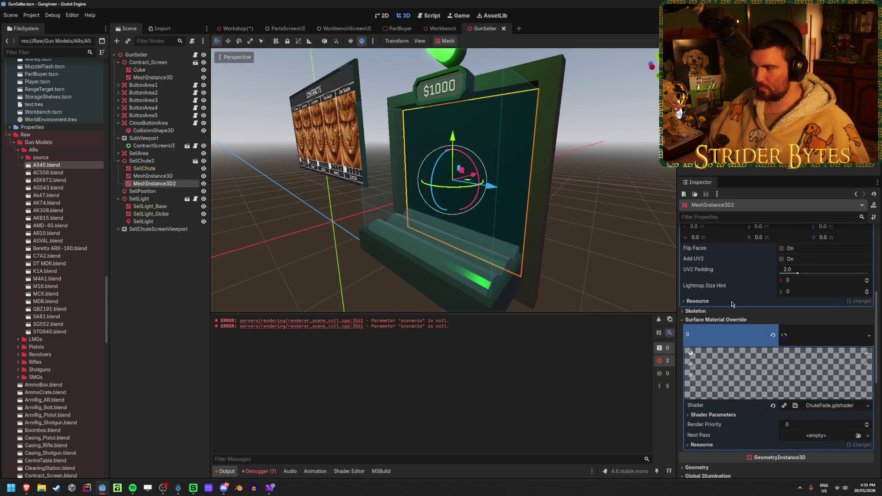
click(729, 416)
drag(791, 428, 856, 431)
key(ctrl+s)
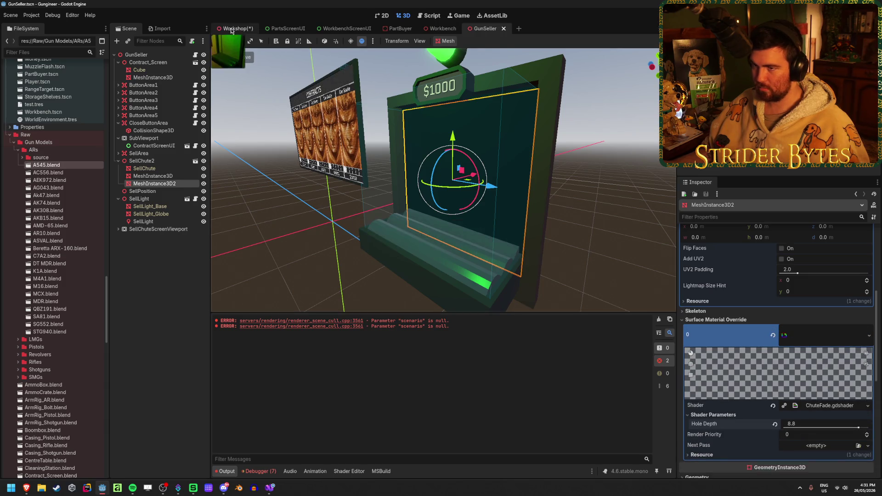
click(234, 29)
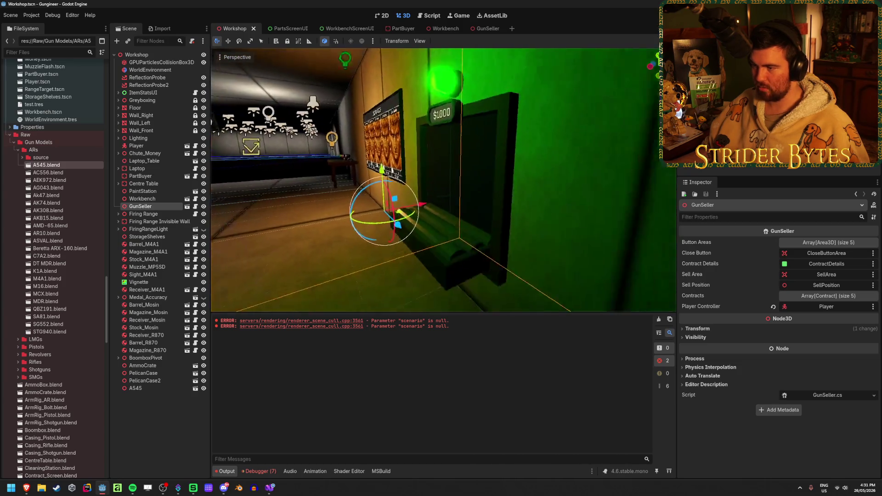
Lower Hole Depth back to 1.0, save GunSeller, and preview the chute in Workshop again
click(486, 30)
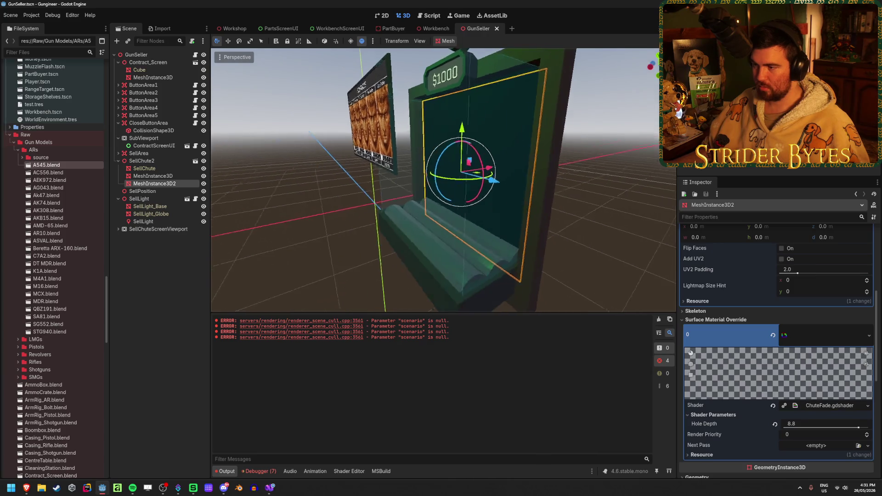
drag(474, 174, 298, 205)
key(f)
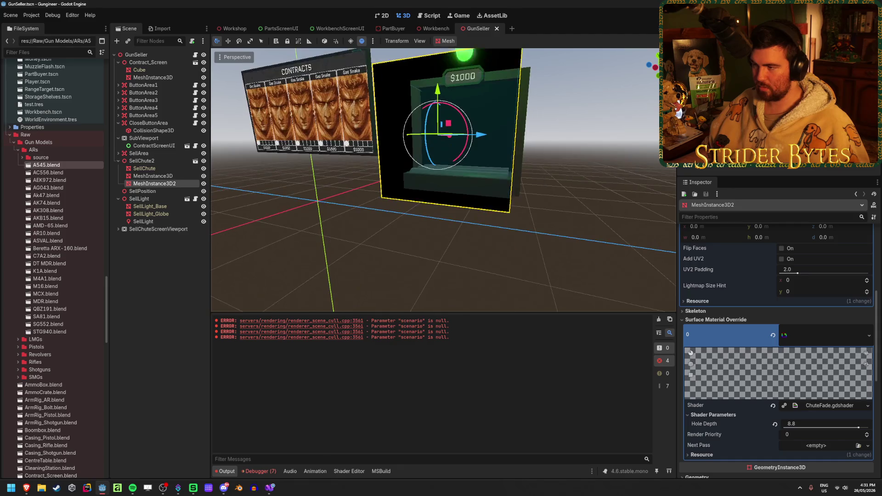
mouse_move(848, 432)
mouse_down()
mouse_move(781, 434)
mouse_move(802, 436)
mouse_move(792, 437)
mouse_up()
key(ctrl+s)
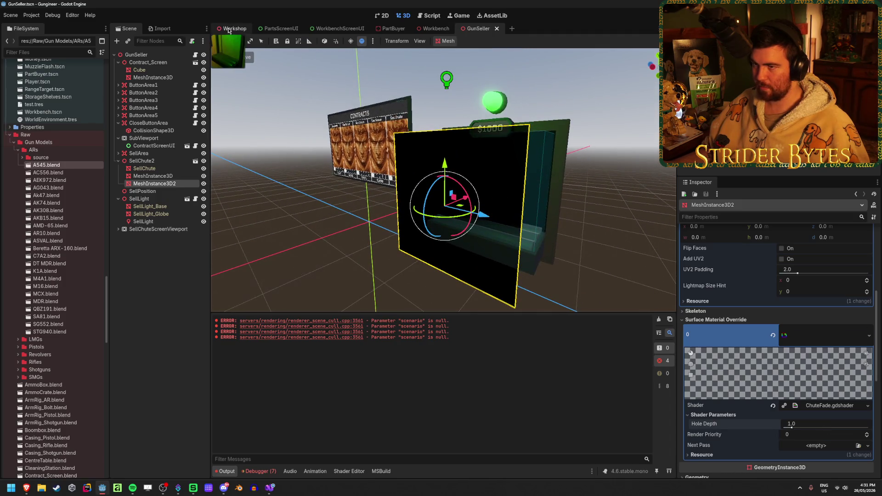
click(228, 30)
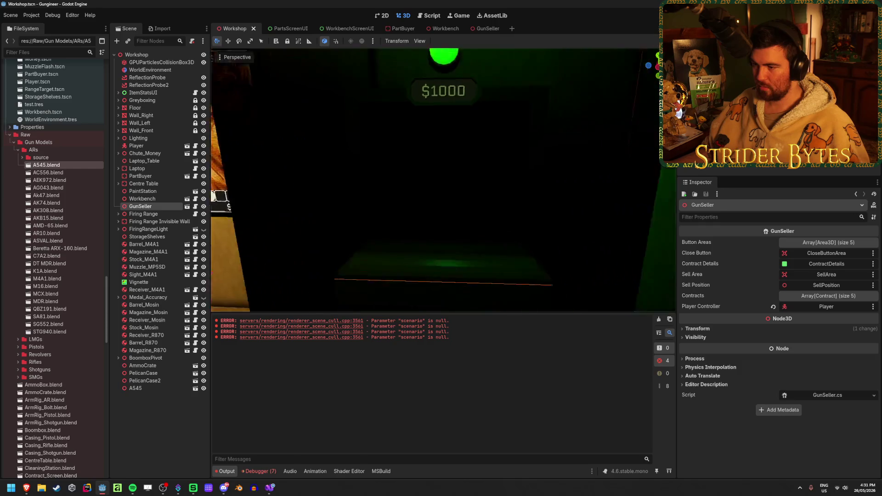
Select the A545 gun, slide it along the X axis, and save the Workshop scene
key(f)
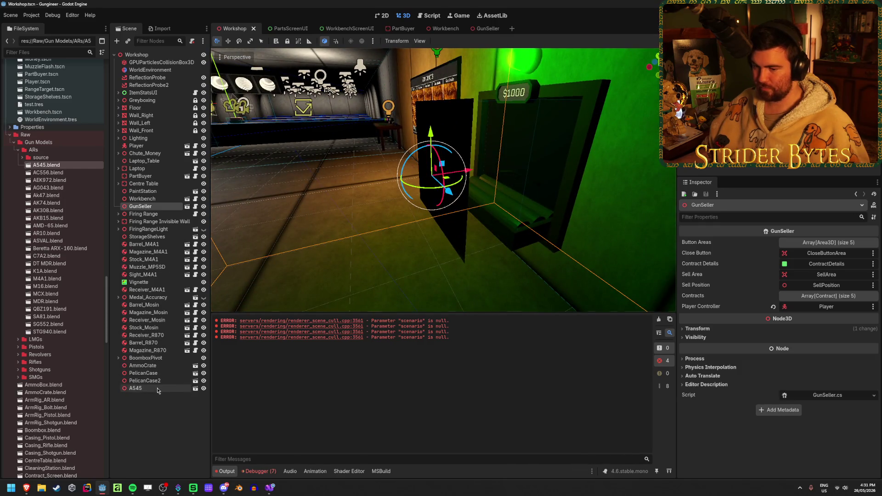
click(157, 391)
key(f)
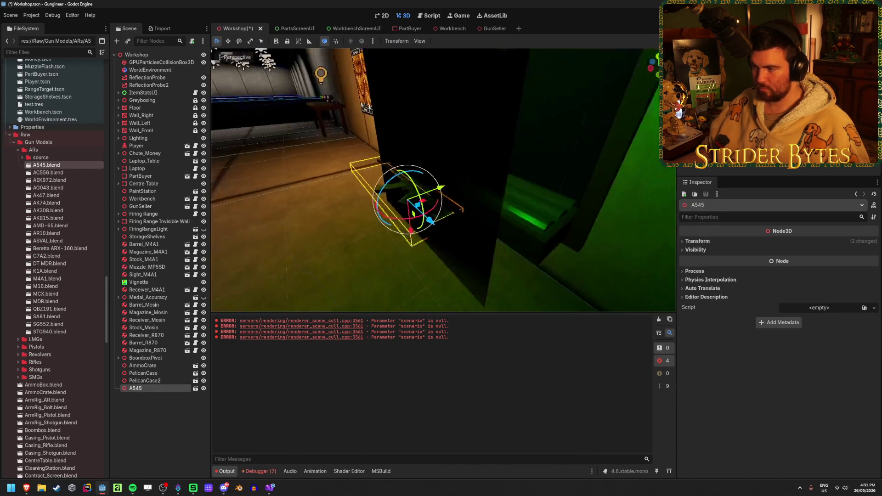
key(w)
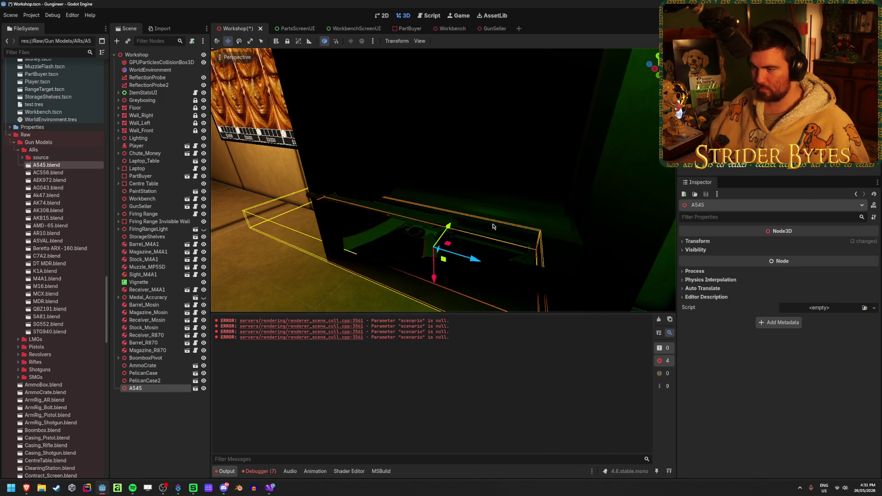
mouse_move(448, 226)
mouse_down()
mouse_move(493, 202)
mouse_move(510, 181)
mouse_up()
key(ctrl+s)
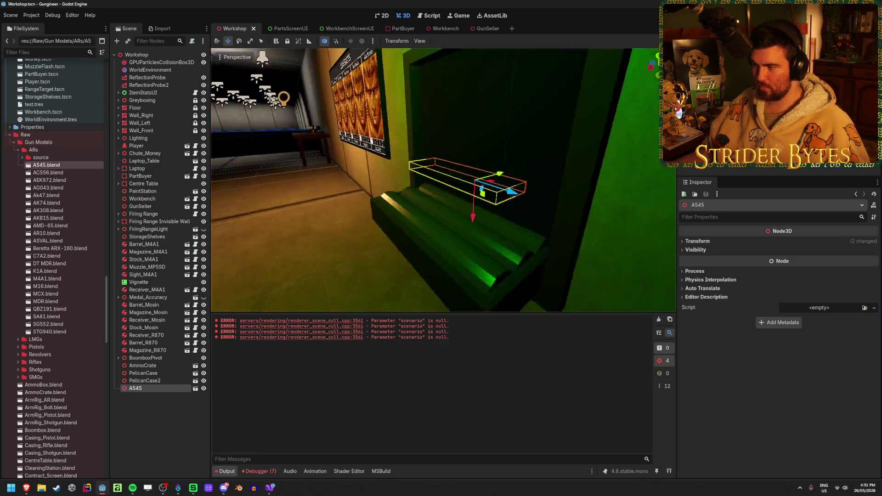
Delete the A545 node, confirming the removal
key(Delete)
key(Return)
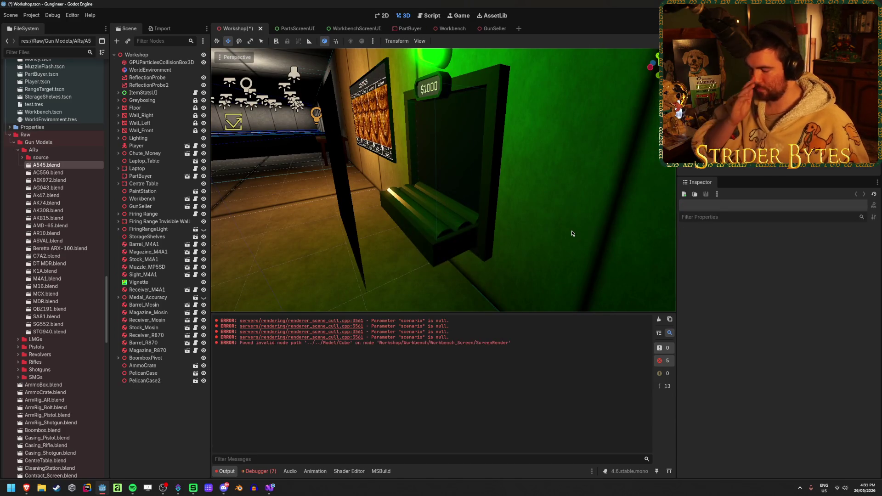
mouse_move(546, 195)
mouse_down()
mouse_move(597, 195)
mouse_move(551, 195)
mouse_up()
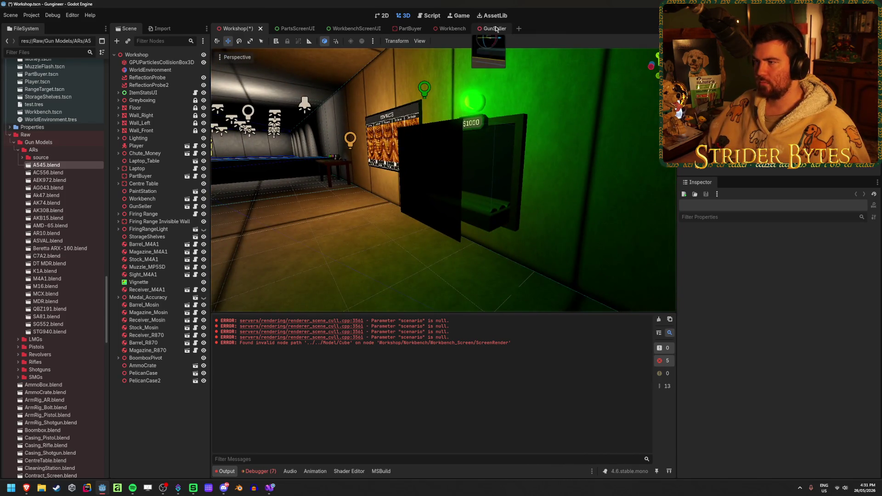
Switch to the GunSeller scene, clear the selection, and view the covered $1000 chute from the front
click(496, 30)
drag(613, 211, 613, 210)
click(613, 210)
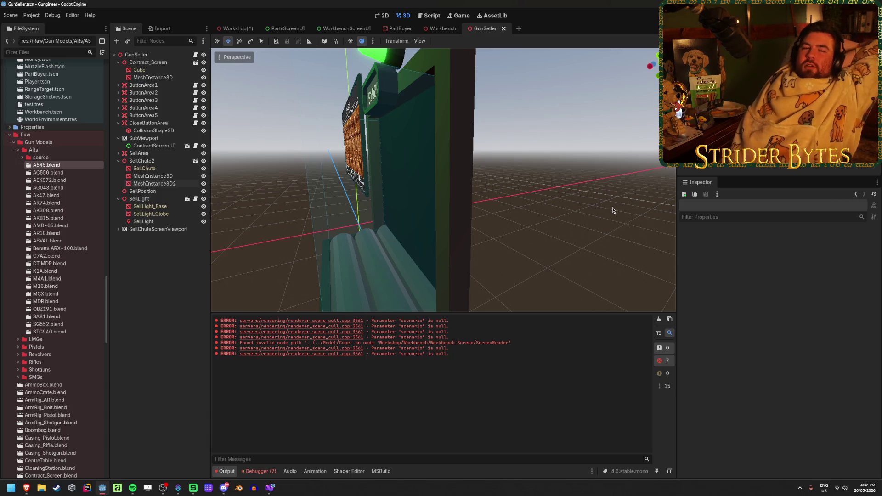
drag(544, 198, 611, 193)
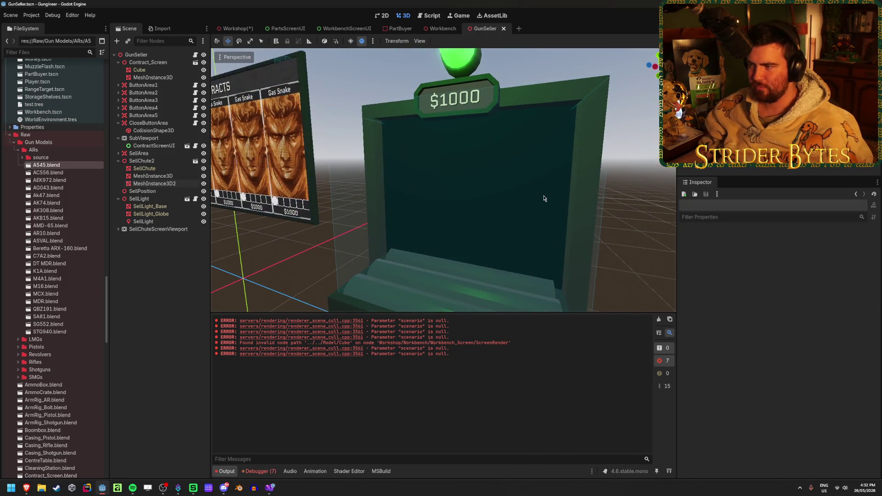